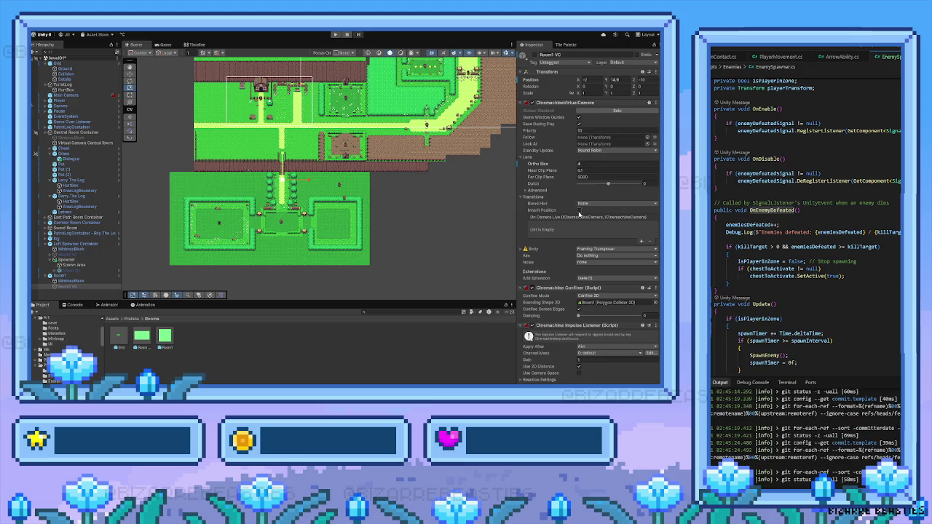
Step: Enable Inherit Position on Room1 VC's transitions, select Room1, and start a playtest
left_click(579, 210)
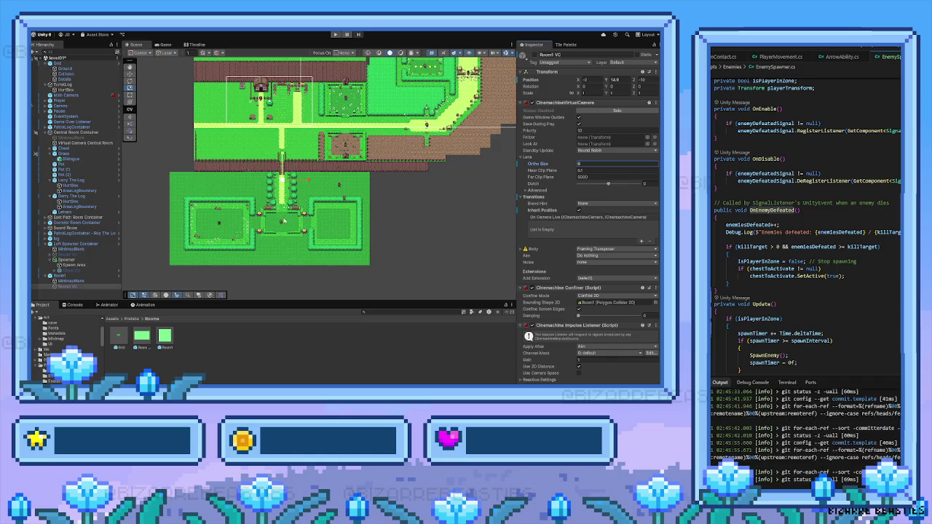
scroll(282, 220, "up", 5)
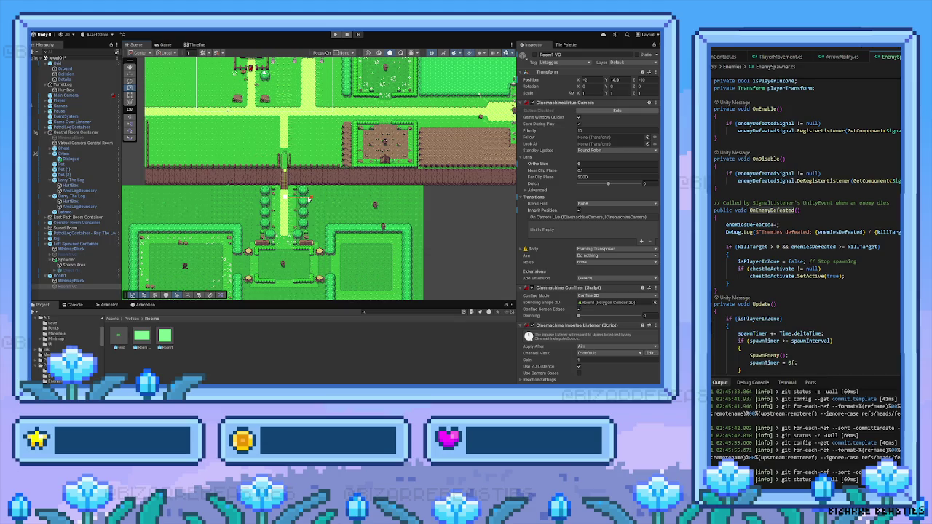
left_click(59, 275)
mouse_move(305, 245)
left_mouse_down()
mouse_move(323, 228)
mouse_move(313, 227)
left_mouse_up()
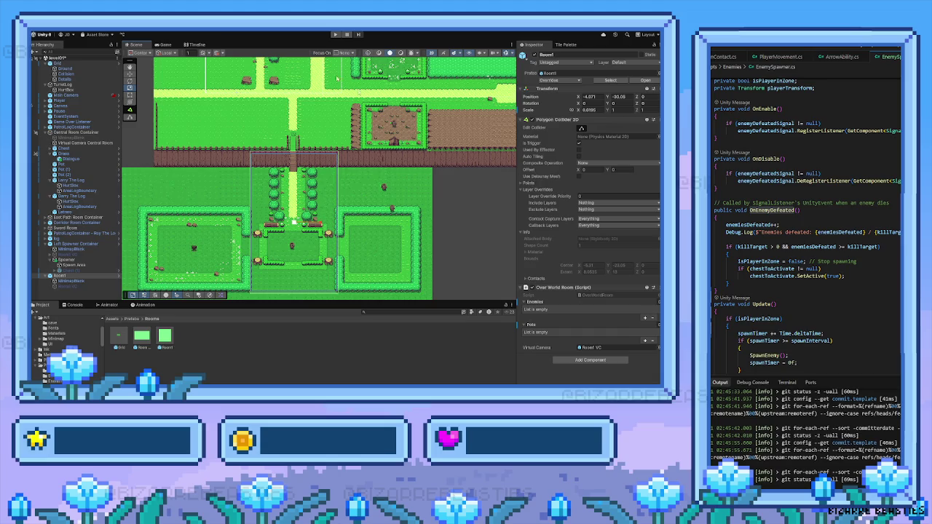
left_click(335, 34)
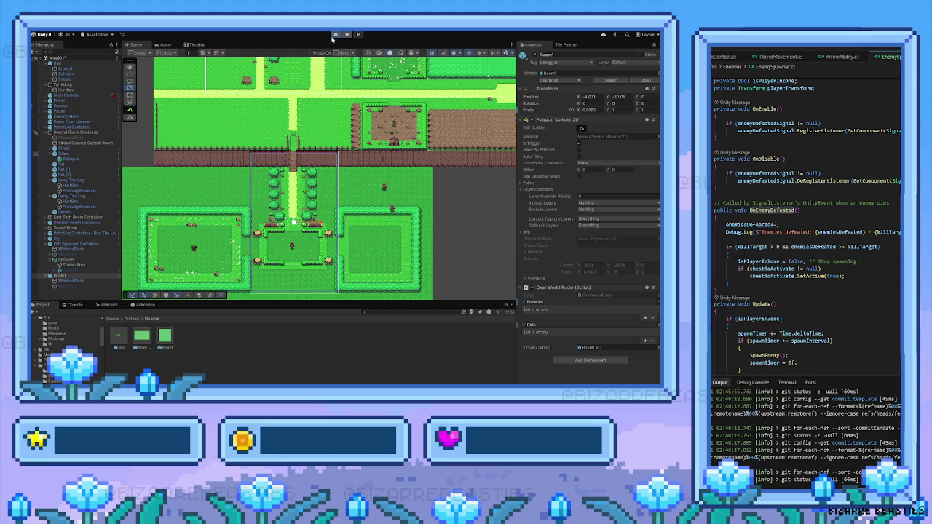
key("s")
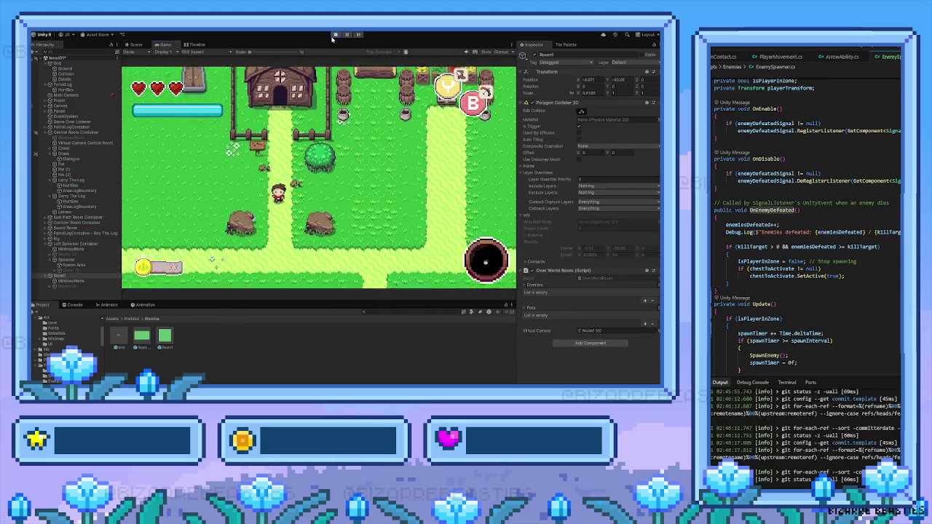
key("s")
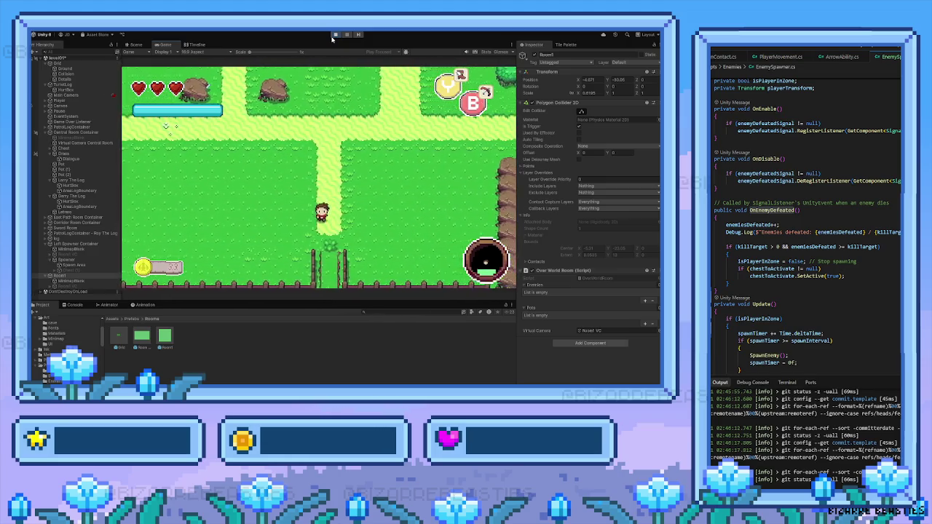
key("s")
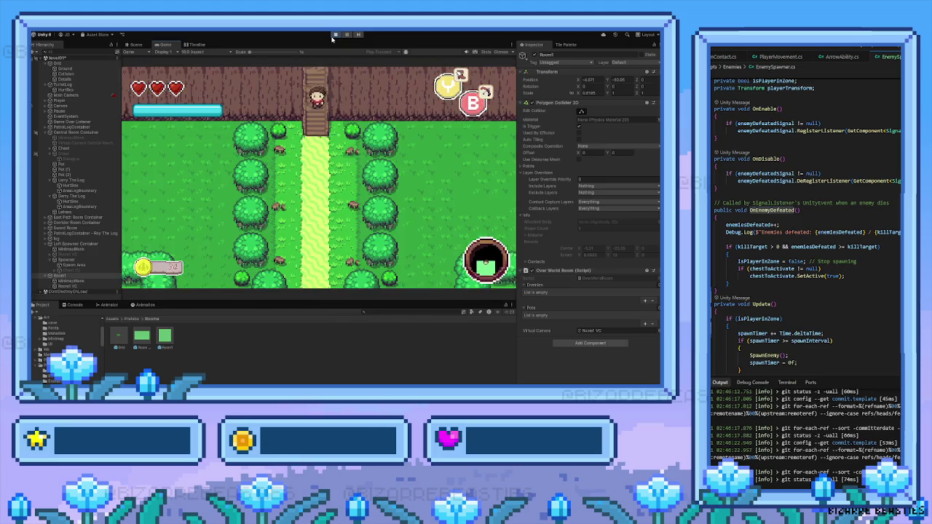
key("s")
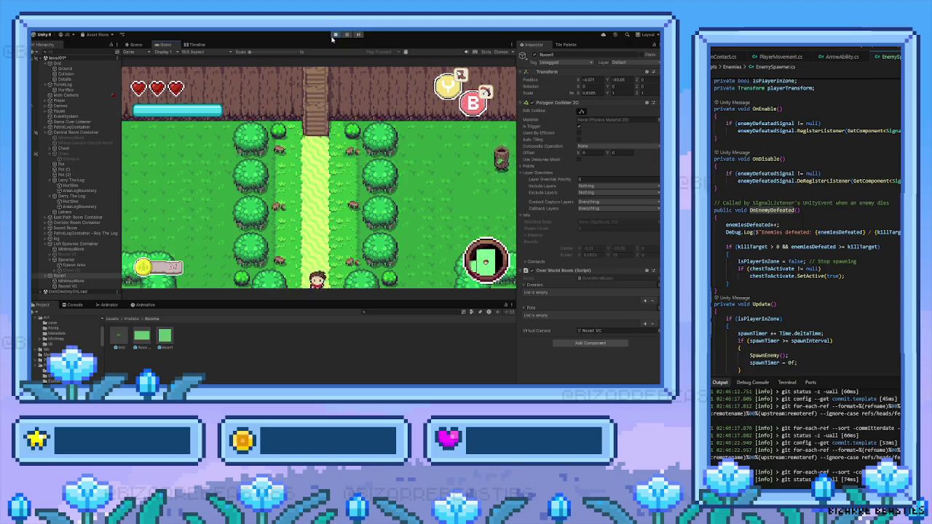
key("w")
key("s")
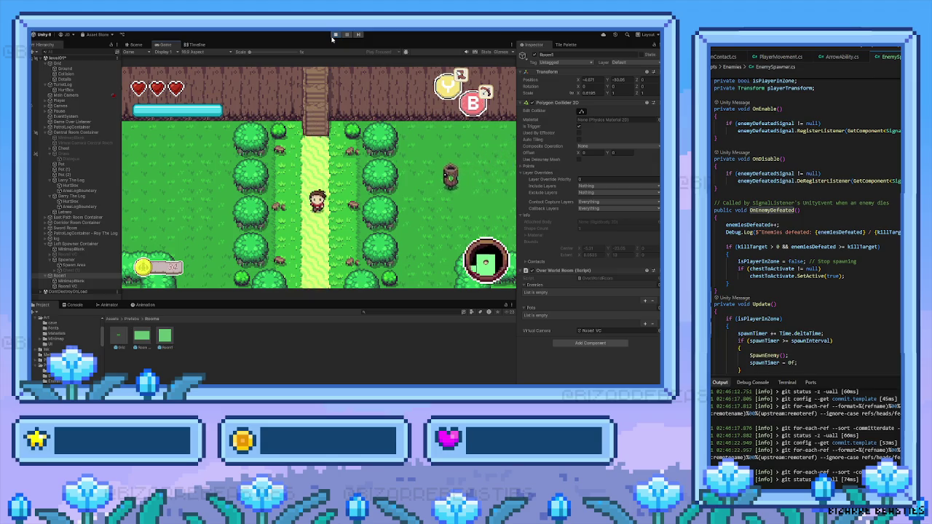
left_click(332, 38)
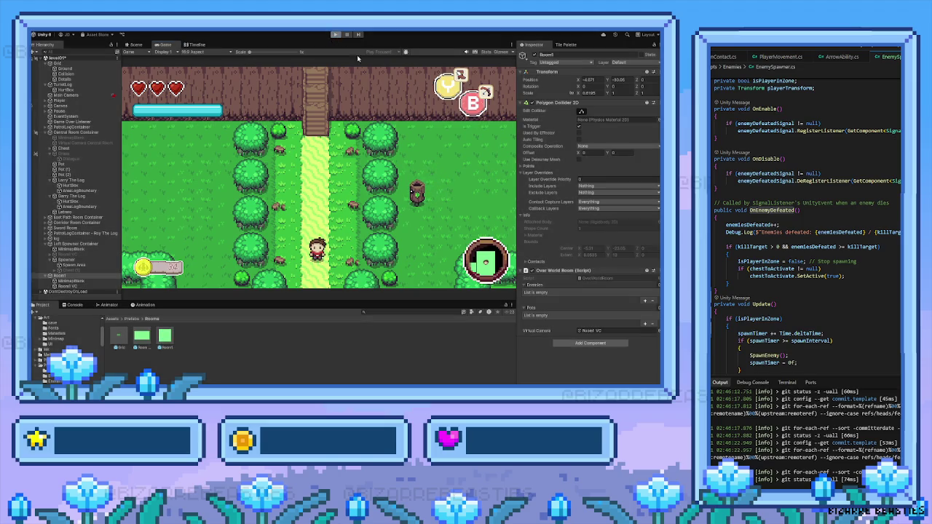
left_click(335, 34)
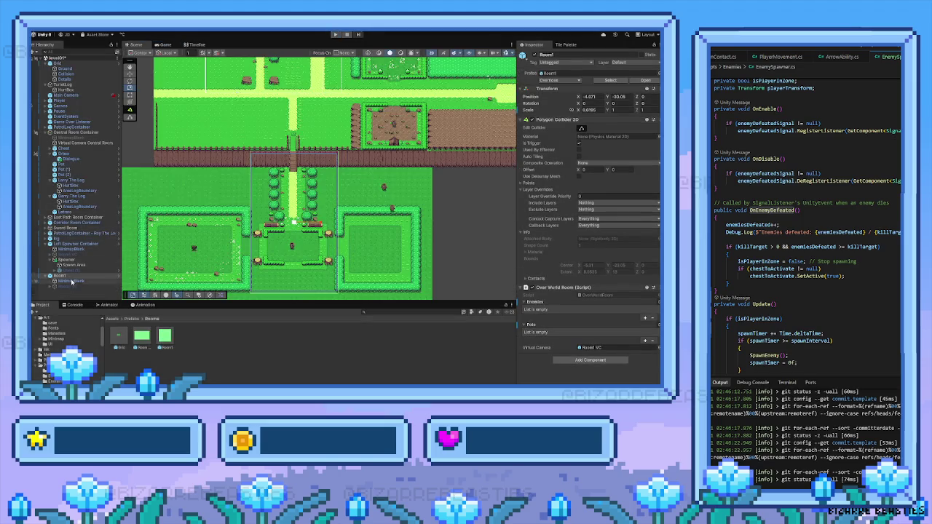
Step: Assign Player to the Room1 VC's Follow field, then run the game to test following
left_click(69, 286)
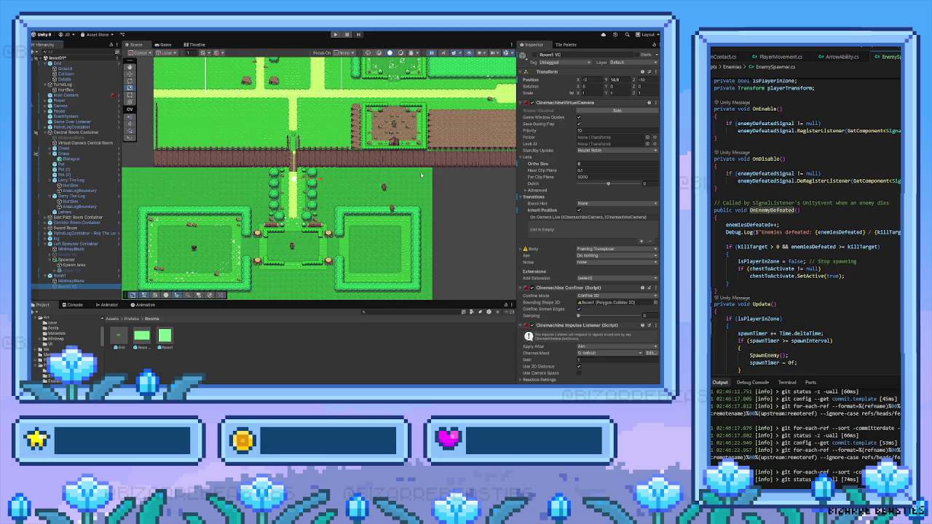
left_click(64, 102)
mouse_move(65, 102)
left_mouse_down()
mouse_move(597, 102)
mouse_move(571, 118)
mouse_move(586, 137)
left_mouse_up()
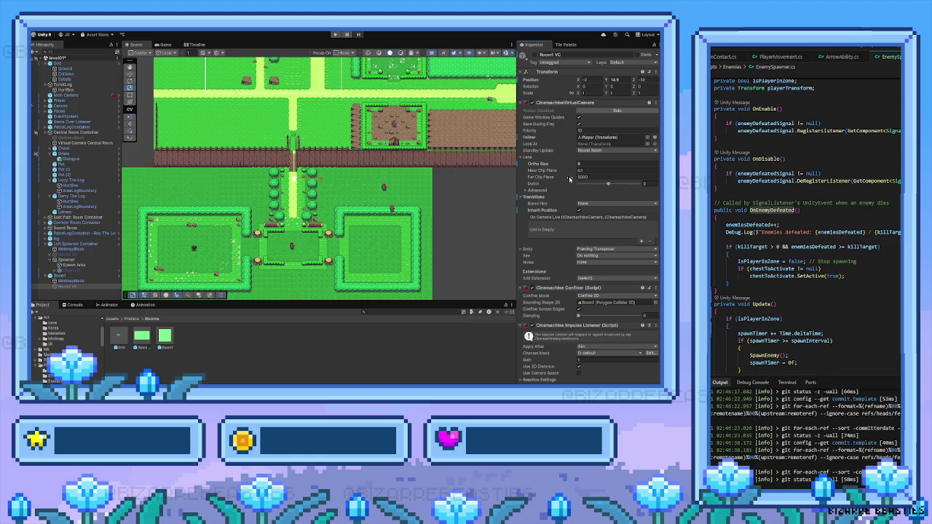
scroll(572, 307, "down", 1)
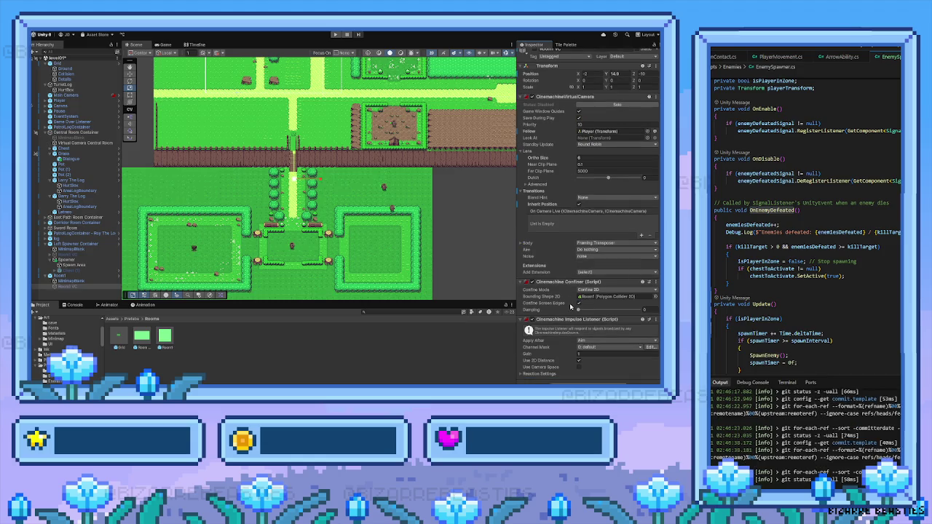
scroll(572, 306, "up", 1)
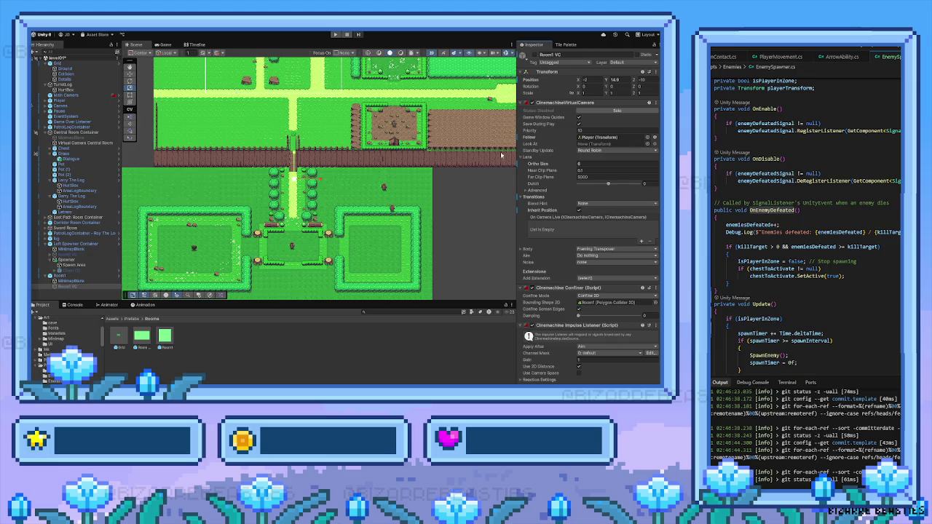
left_click(335, 34)
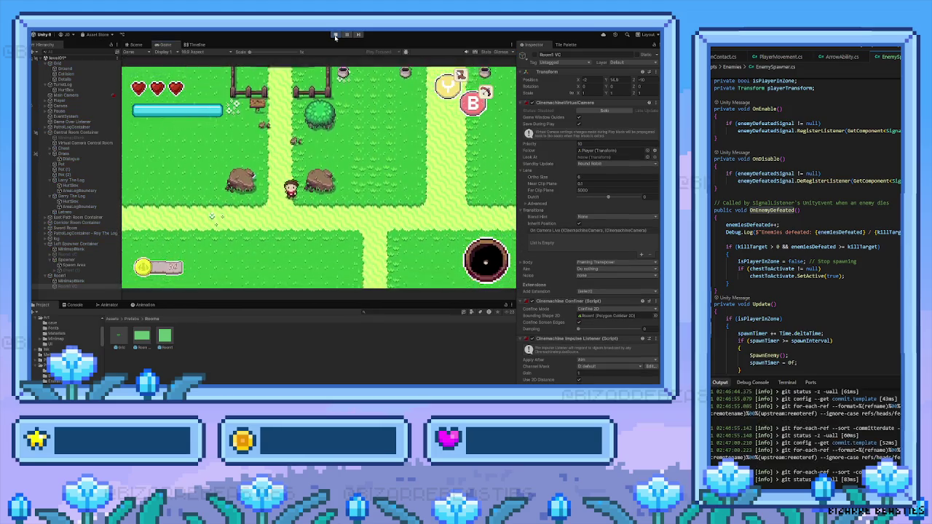
Step: Walk the player down past the sign, reading its message, into the forest room
key("Down")
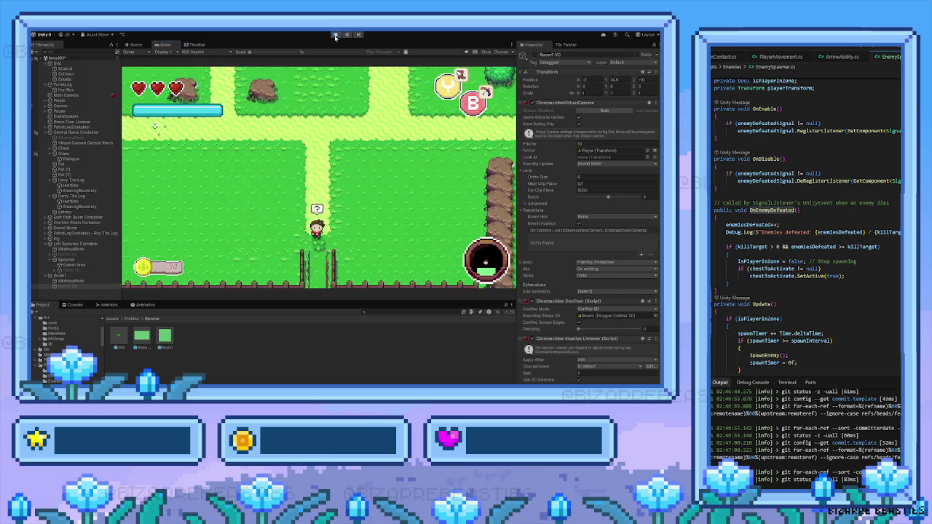
key("space")
key("space")
key("Down")
key("Down")
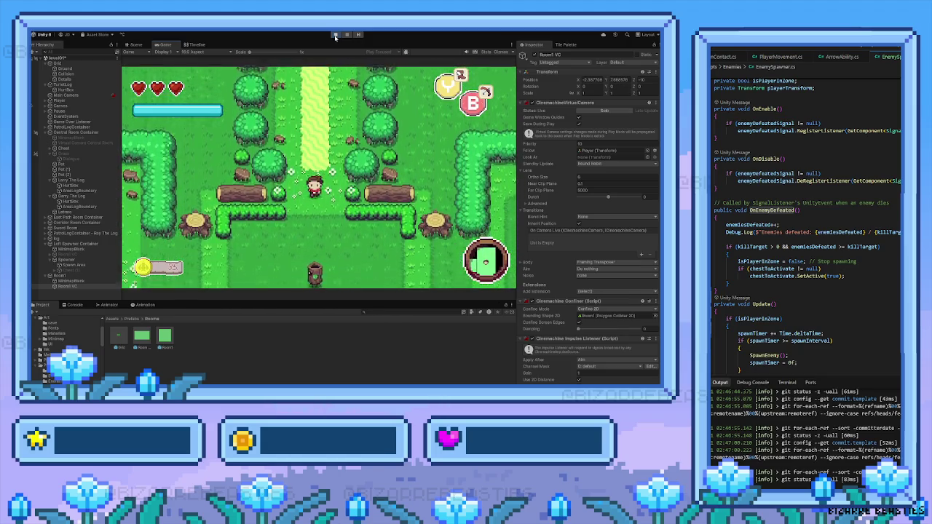
key("Down")
Step: Destroy the log enemy in the clearing with the sword, then walk left into the adjacent room
key("Left")
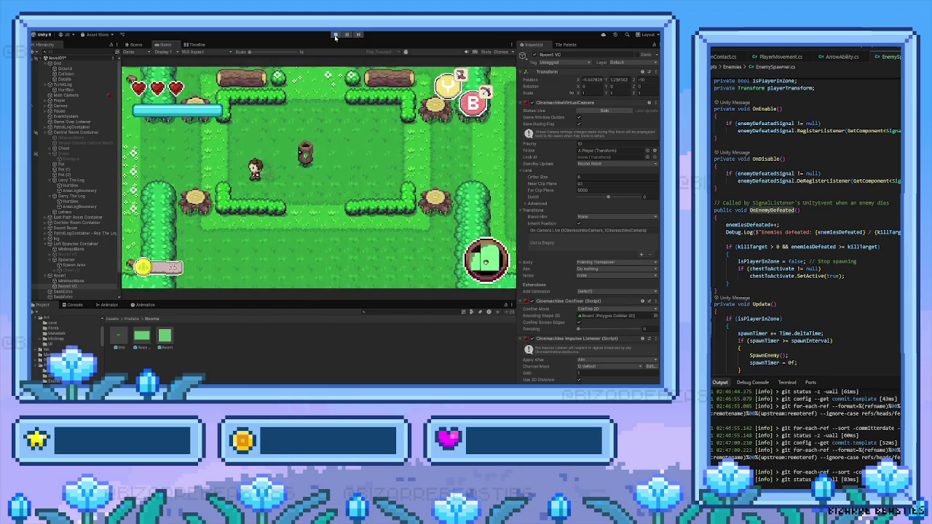
key("Right")
key("space")
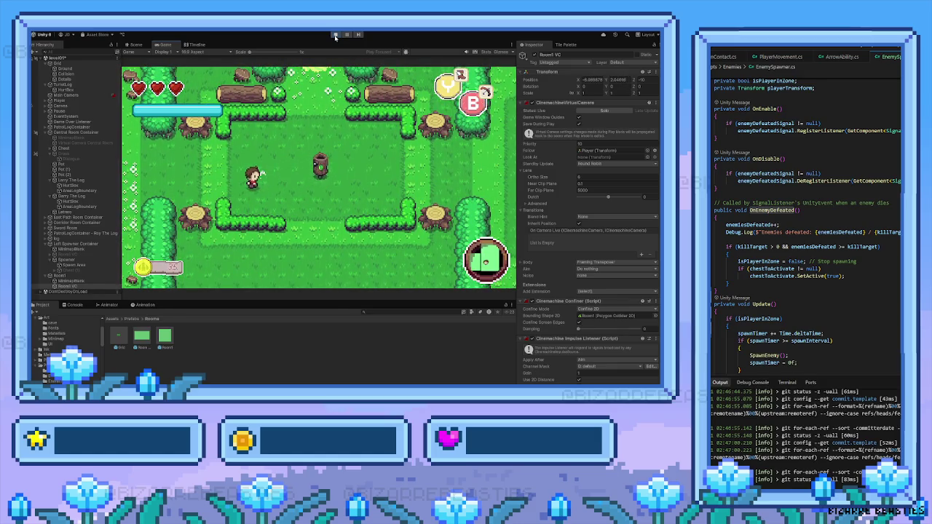
key("Right")
key("space")
key("Left")
key("Left")
Step: Fight the room's log enemies until one drops a heart, then collect it
key("Up")
key("Right")
key("Down")
key("Right")
key("Right")
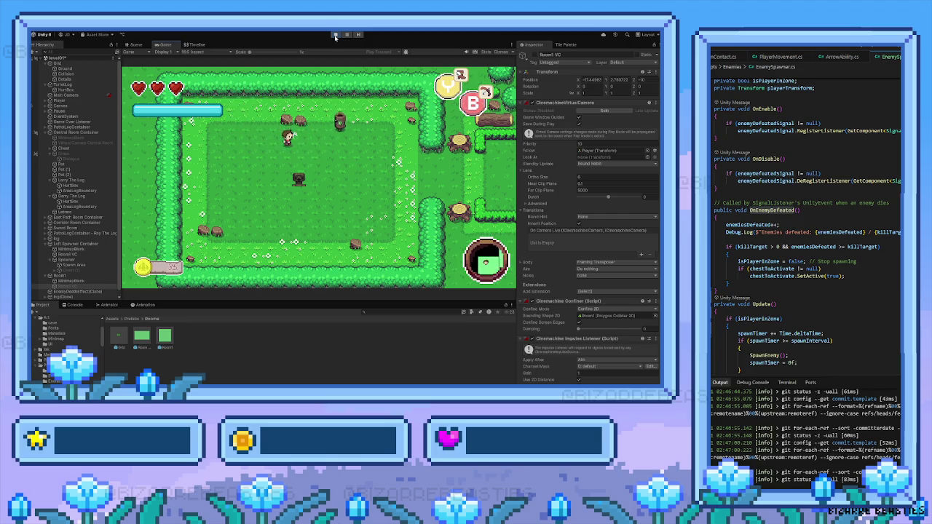
key("Right")
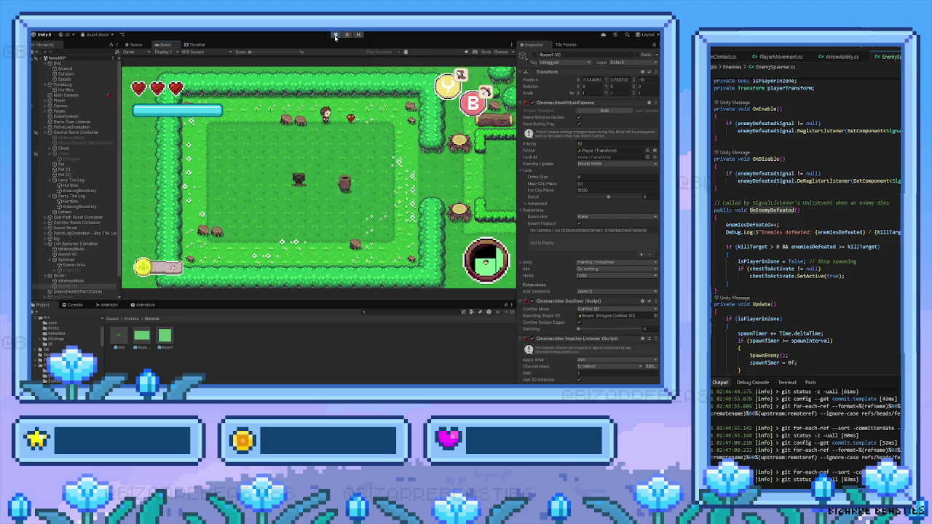
key("Down")
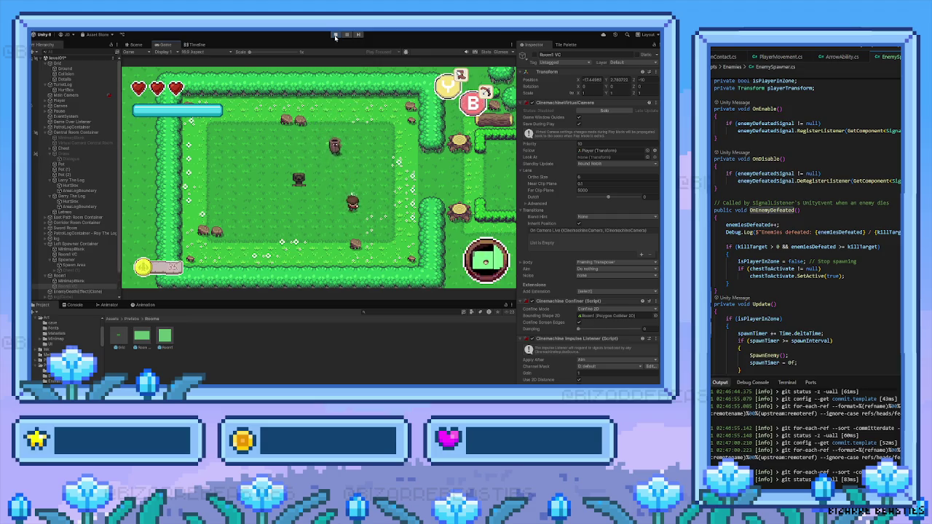
key("Right")
key("Up")
key("Left")
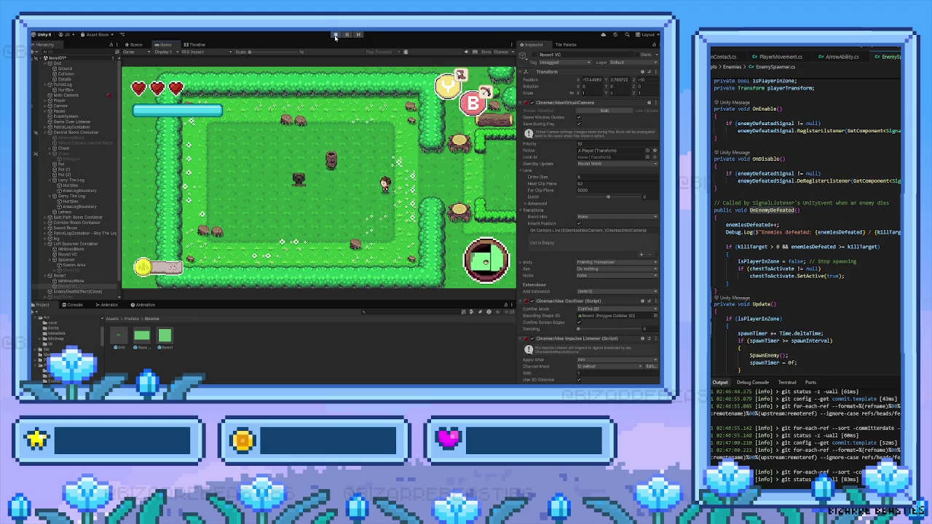
key("Left")
key("Up")
key("Down")
key("Left")
Step: Attack and defeat the newly spawned log enemy, then head to the room edge
key("Right")
key("Right")
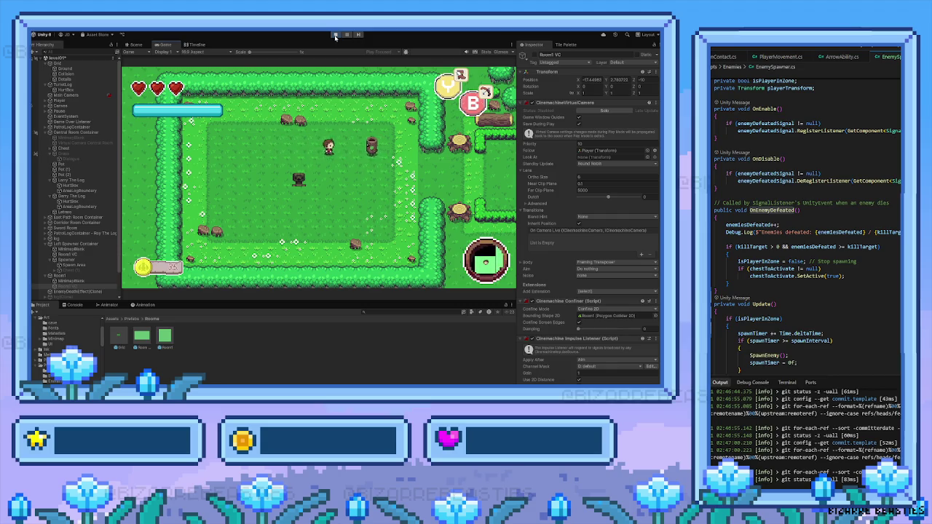
key("Down")
key("Down")
key("Left")
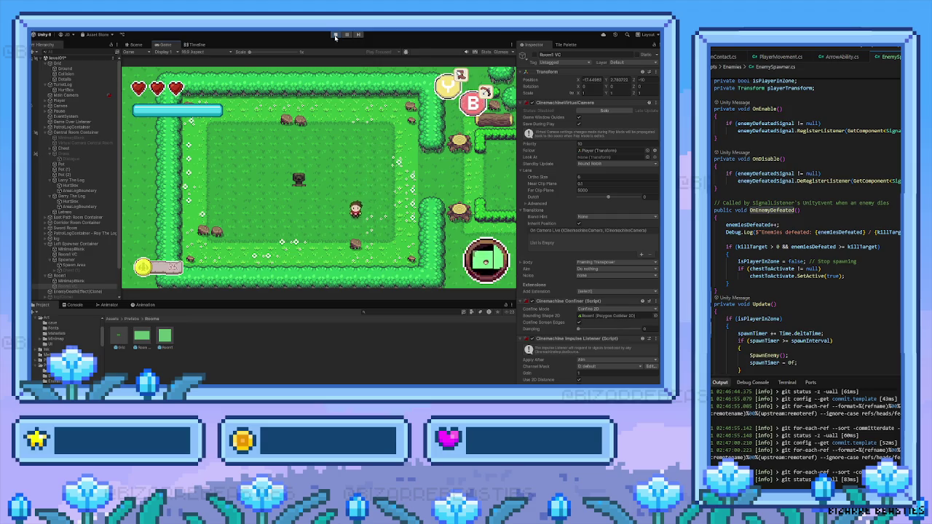
key("Up")
key("Left")
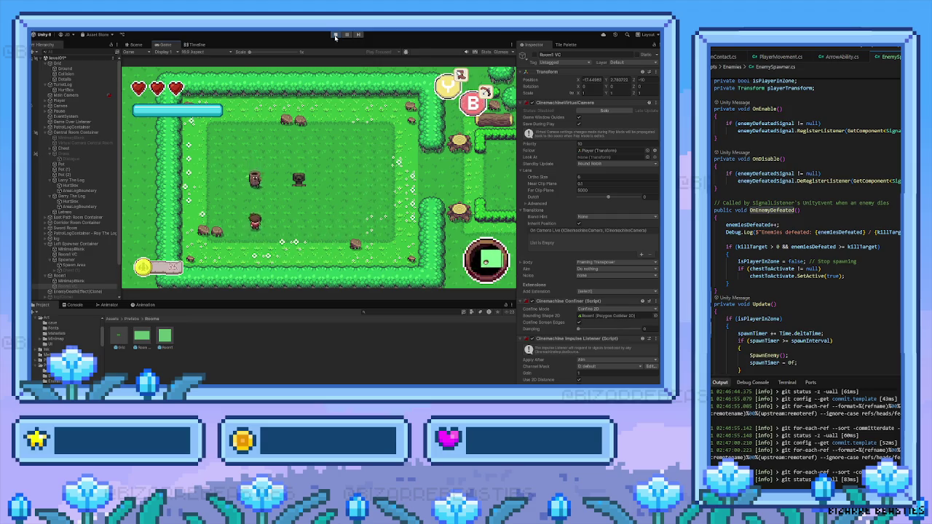
key("Down")
key("Up")
key("Up")
key("Left")
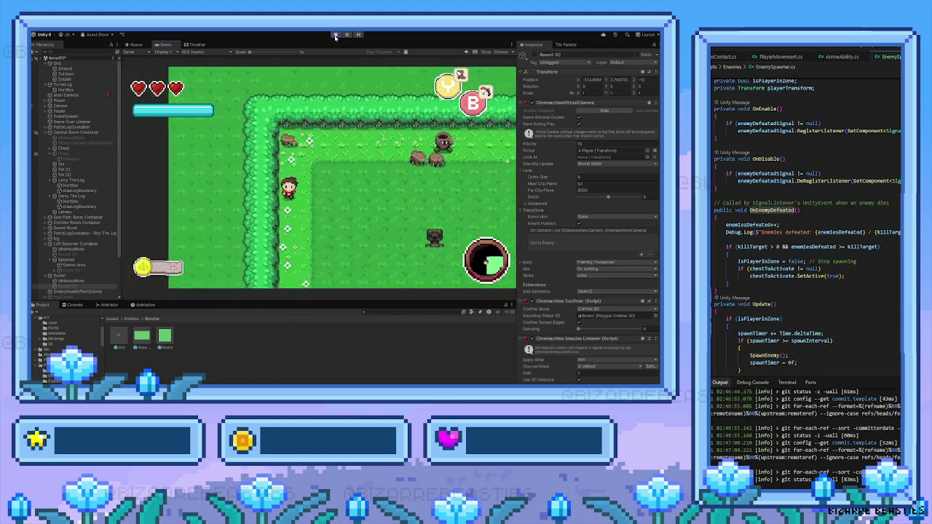
Step: Defeat the last log enemy in the new room so the chest appears, and approach it
key("Right")
key("Up")
key("Right")
key("Left")
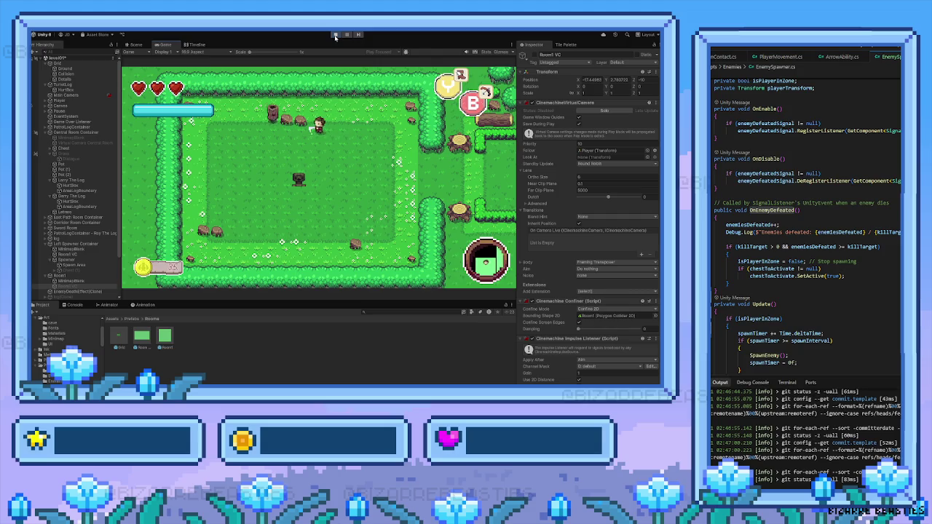
key("Left")
key("space")
key("Up")
key("Down")
key("Right")
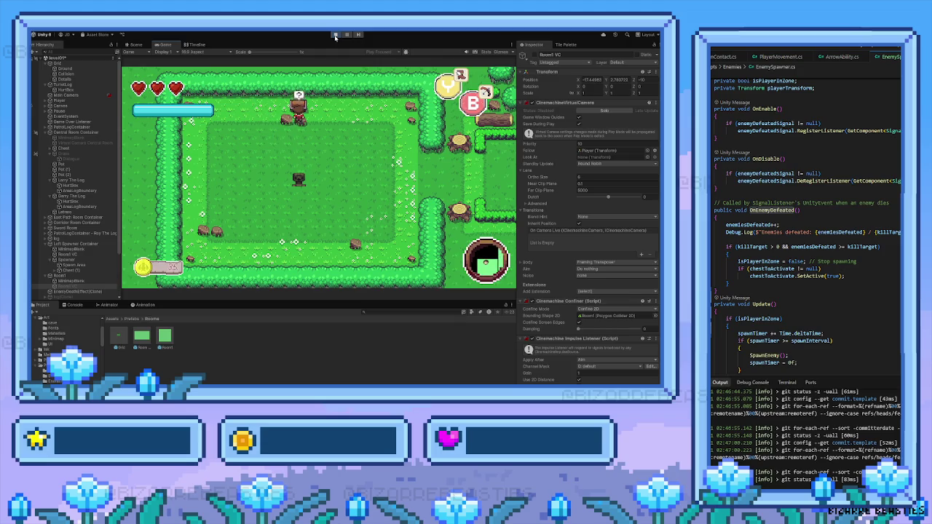
Step: Walk right through the successive rooms, then back left to the room centre
key("Right")
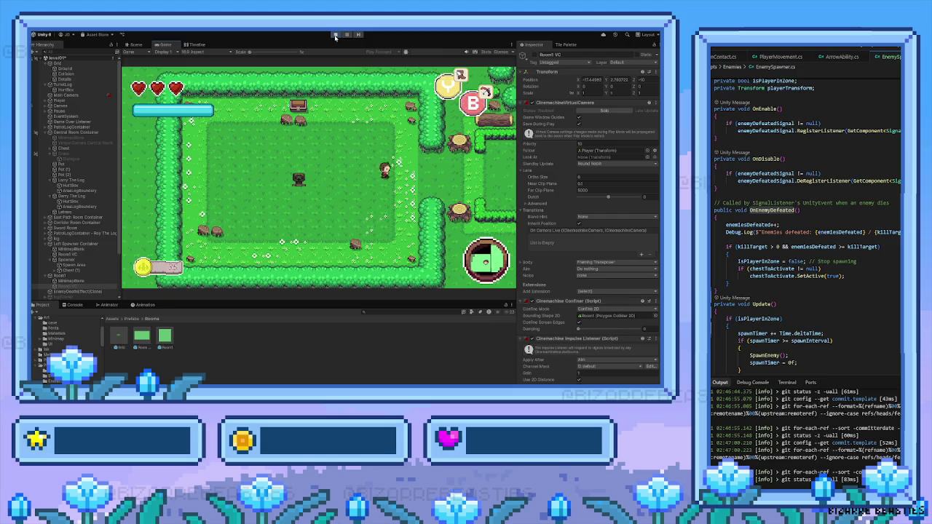
key("Right")
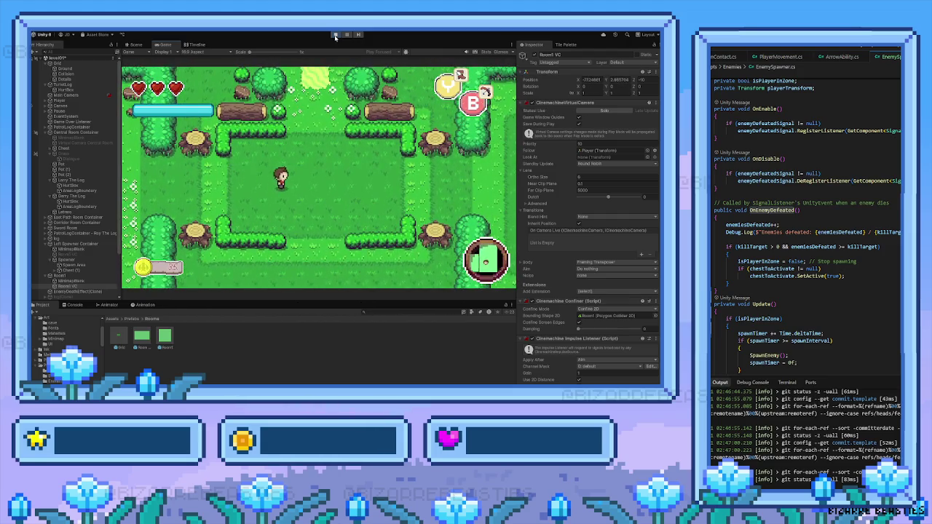
key("Right")
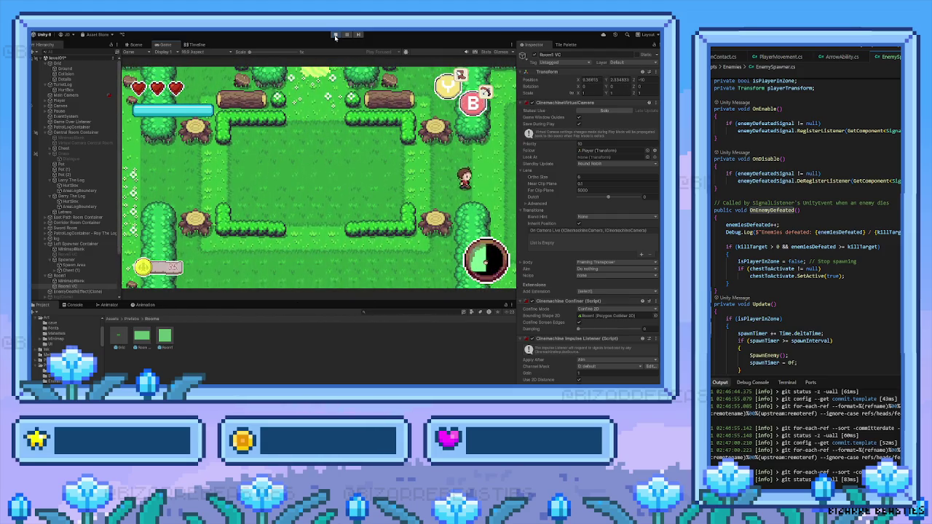
key("Right")
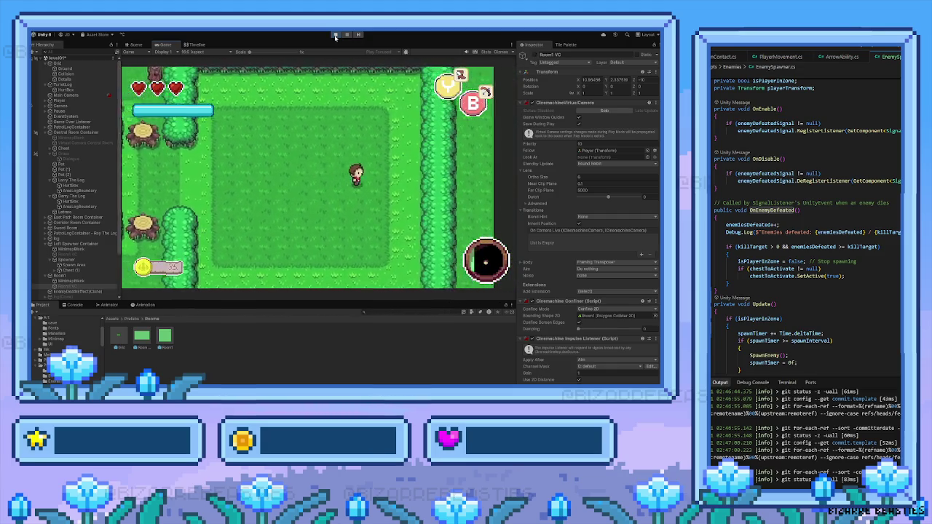
key("Right")
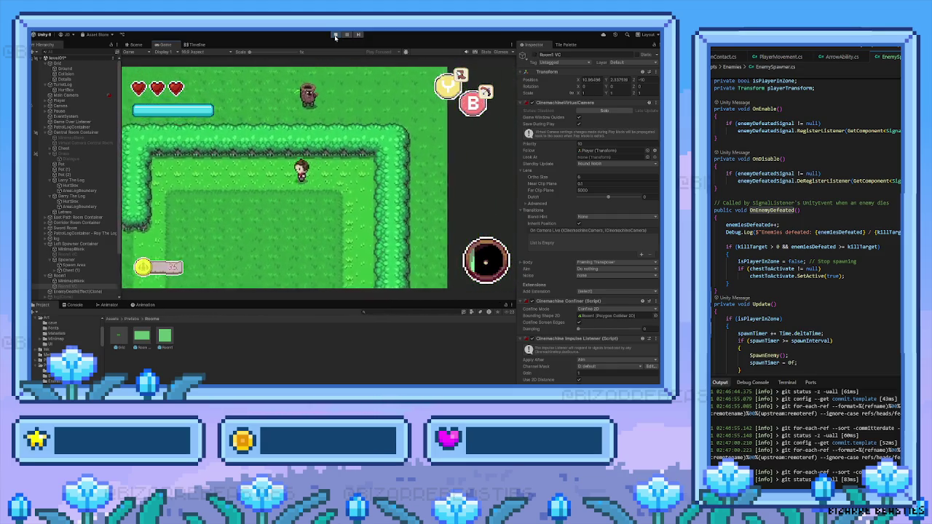
key("Left")
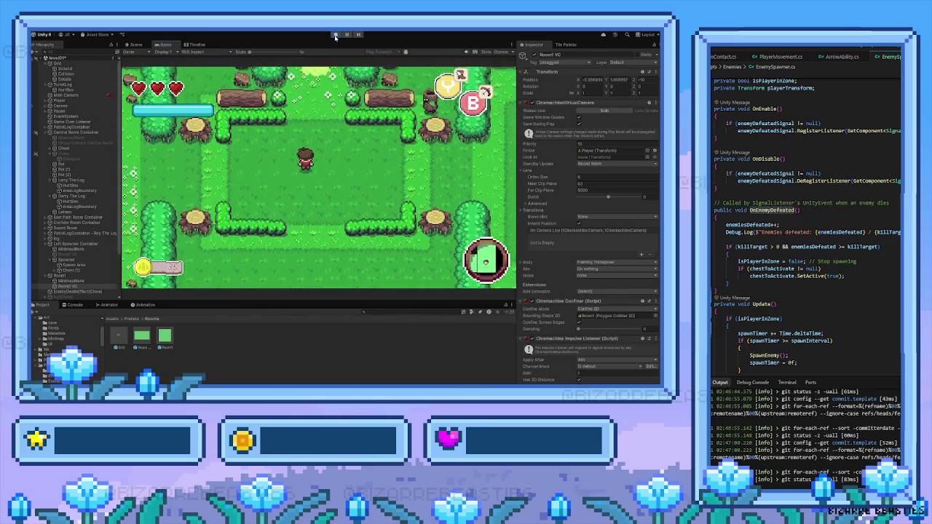
Step: Climb the stairs into the room above, go down and back up, then stop the playtest
key("Up")
key("Up")
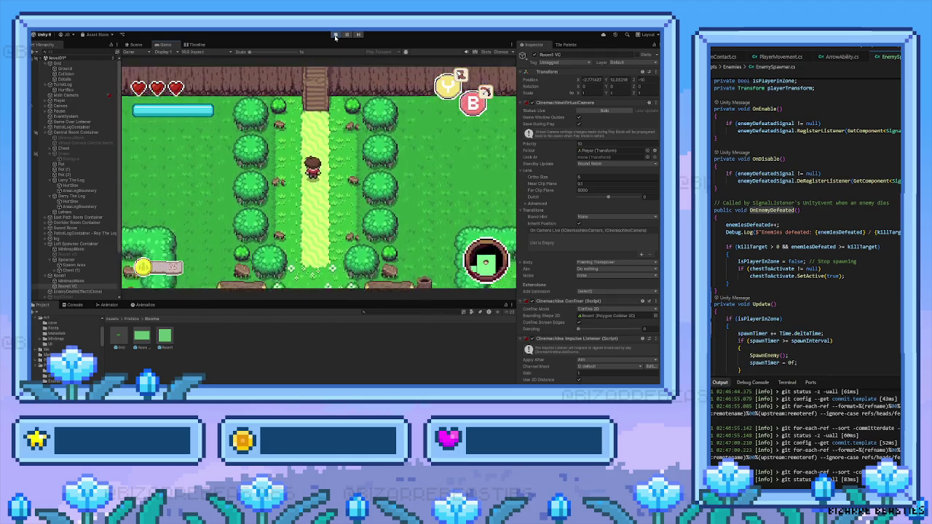
key("Up")
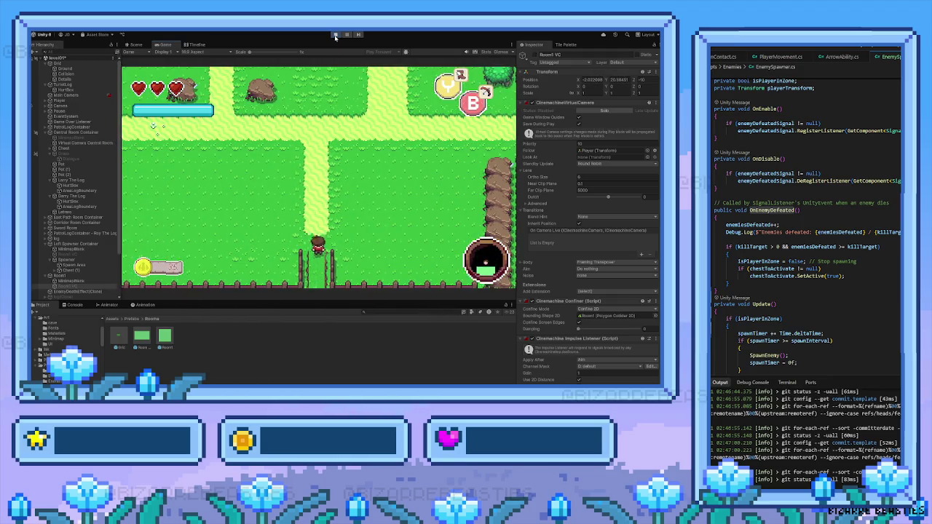
key("Up")
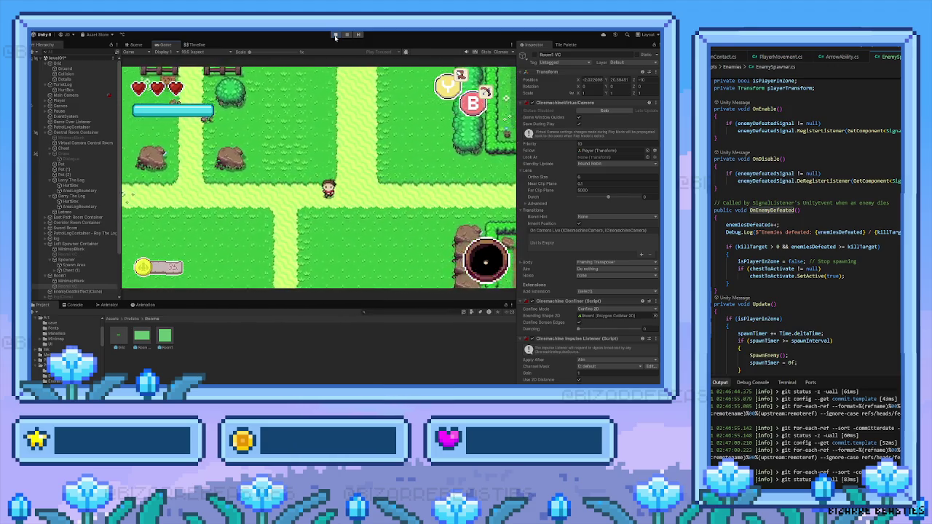
key("Down")
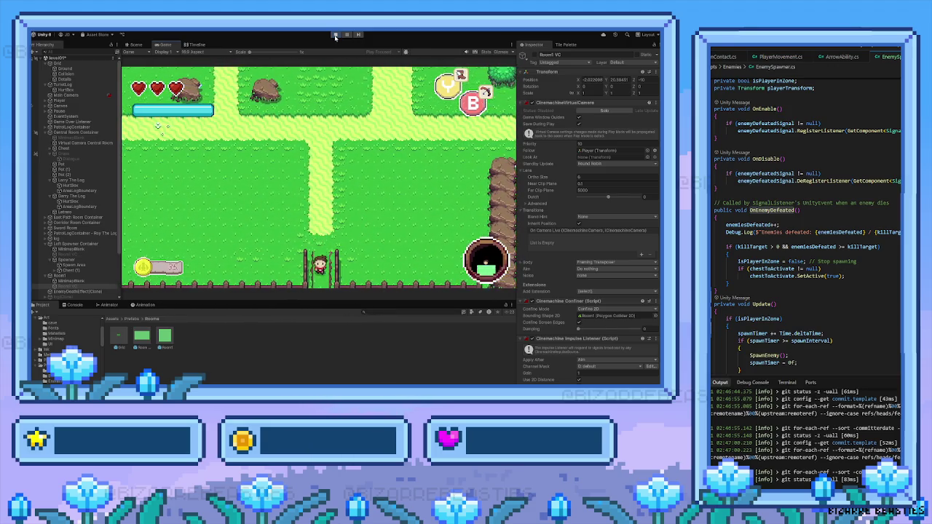
key("Down")
key("Up")
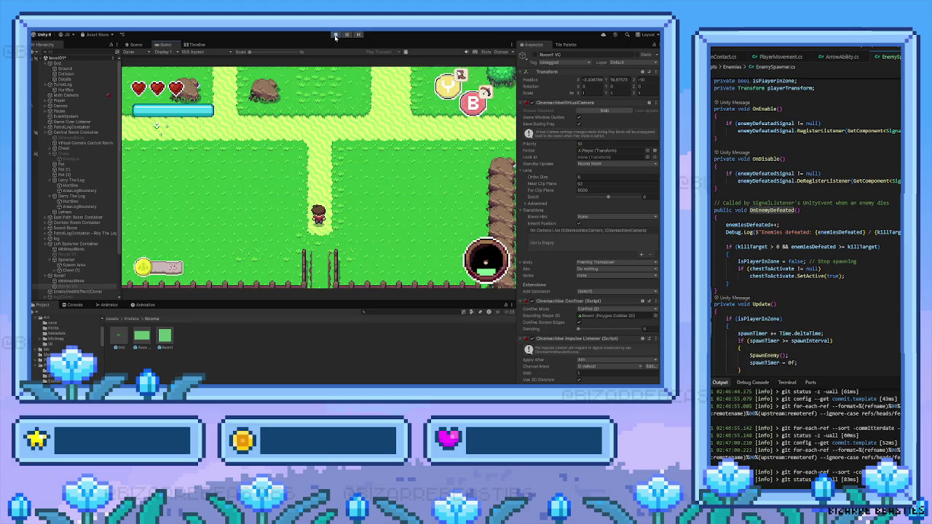
left_click(335, 35)
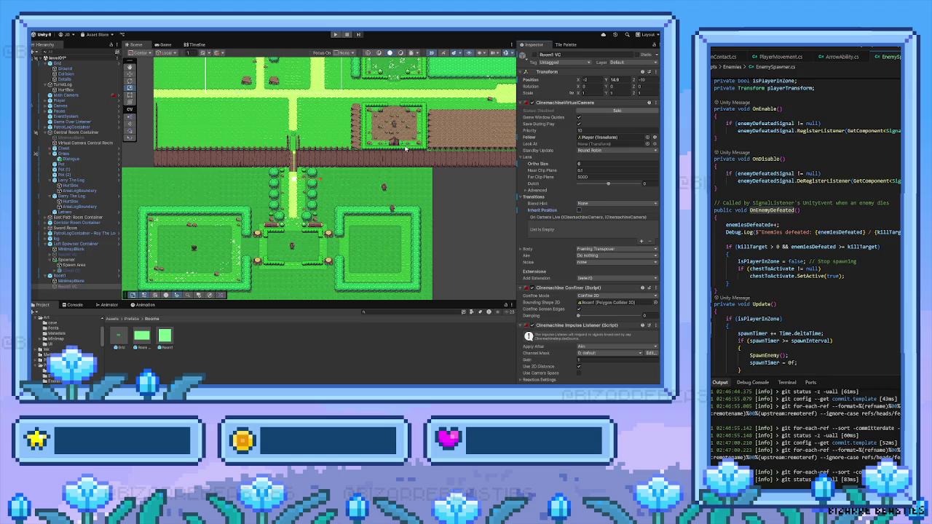
Step: Collapse the Left Spawner and Central Room groups, select Central Room Container, and zoom onto the wall
left_click(74, 277)
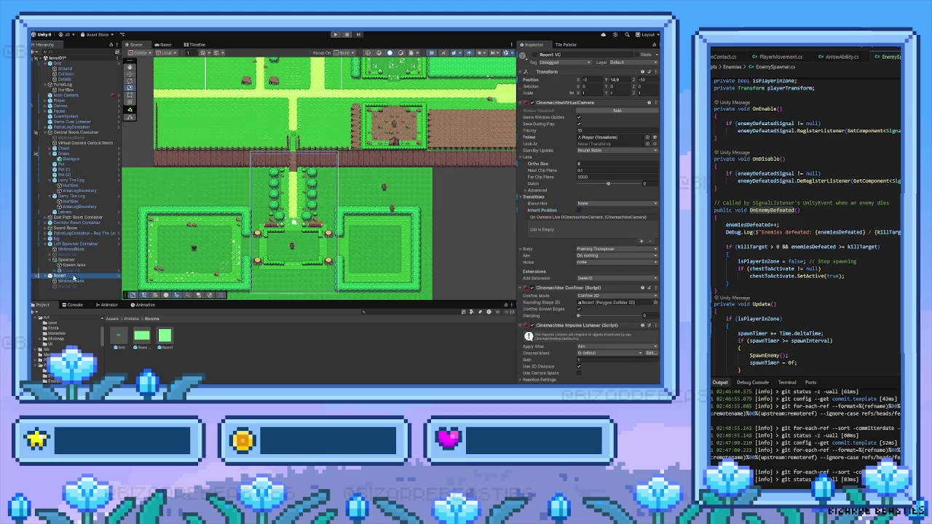
left_click(45, 244)
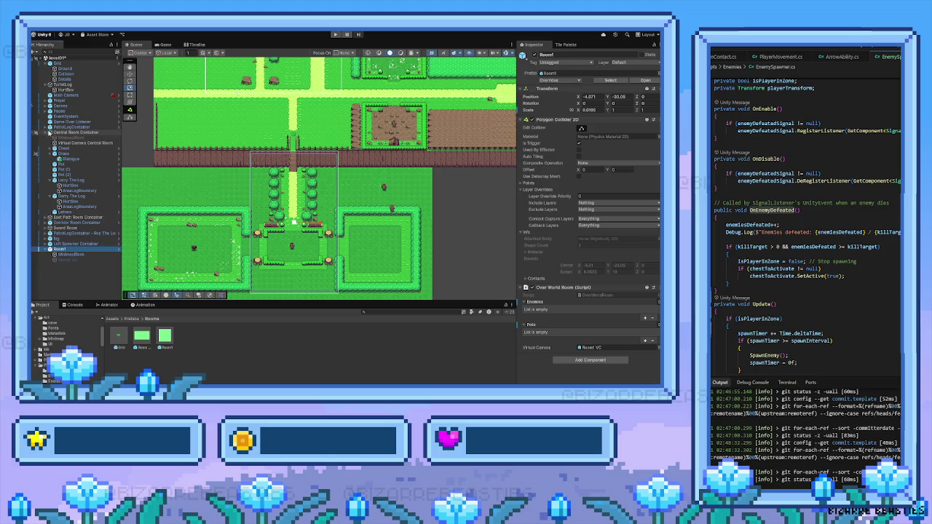
left_click(45, 133)
left_click(58, 134)
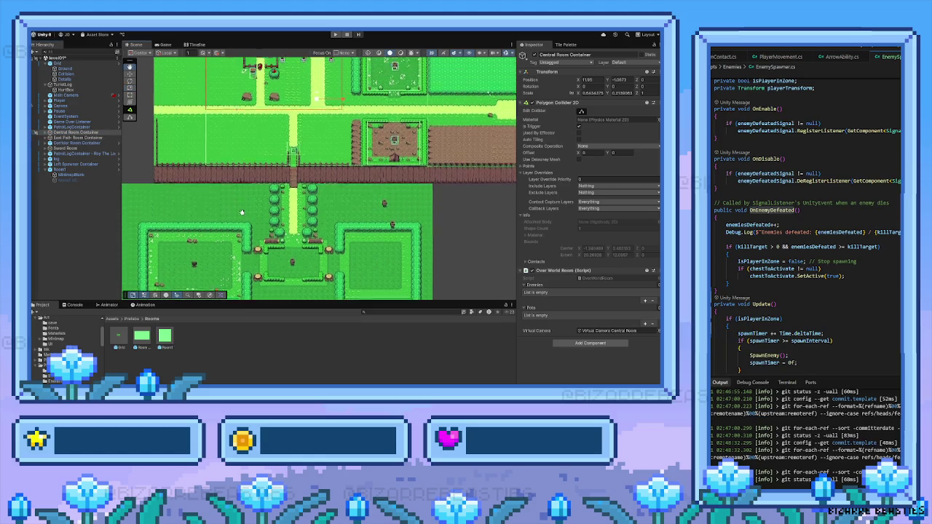
scroll(268, 210, "up", 5)
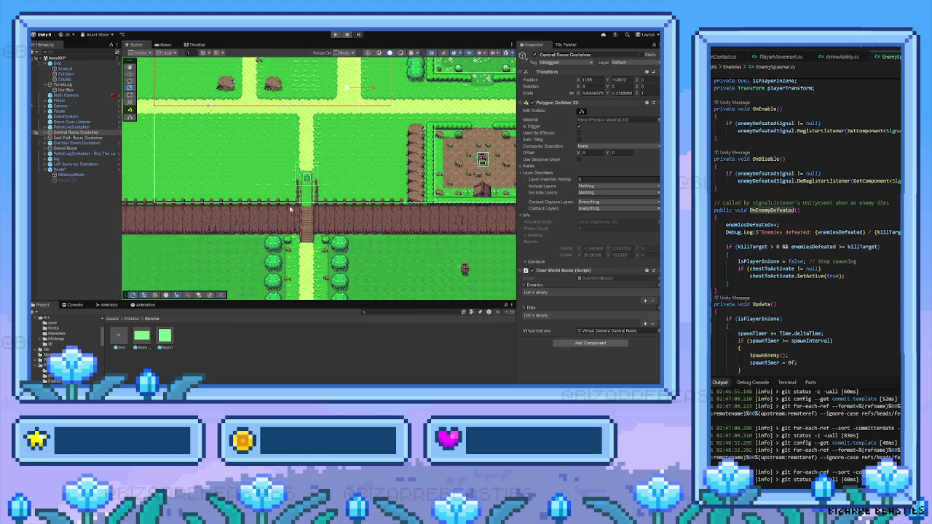
Step: Edit the room collider, drag a bottom corner down to the wall, and show its Points list
left_click_drag(289, 210, 283, 217)
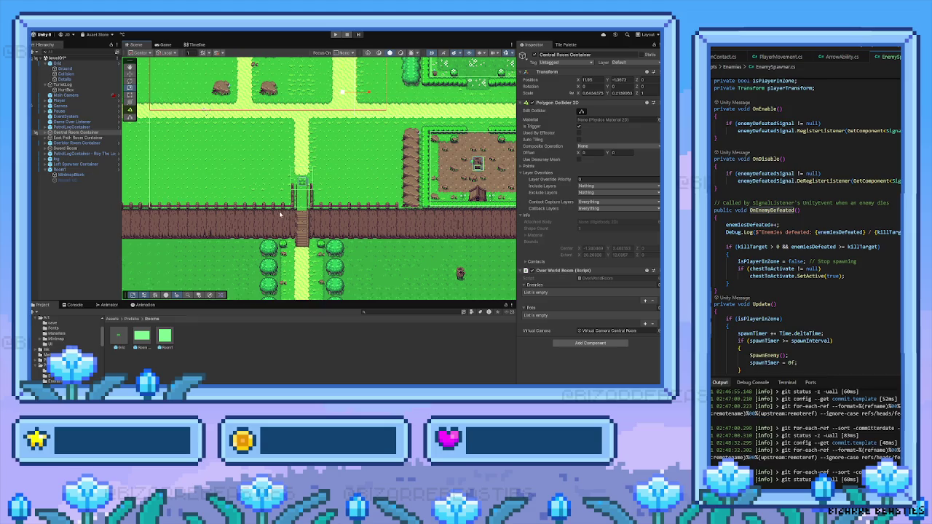
left_click(580, 111)
left_click_drag(150, 208, 151, 213)
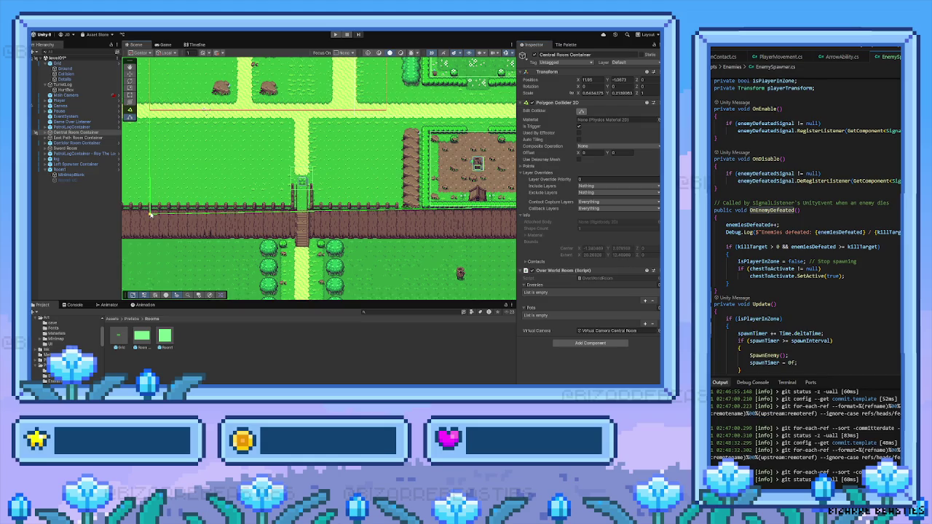
left_click(534, 164)
mouse_move(502, 219)
left_mouse_down()
mouse_move(367, 215)
mouse_move(398, 220)
left_mouse_up()
Step: Set Element 3 Y and Element 2 Y to -42 and Element 2 X to -82, then playtest
left_click(622, 219)
type("-42")
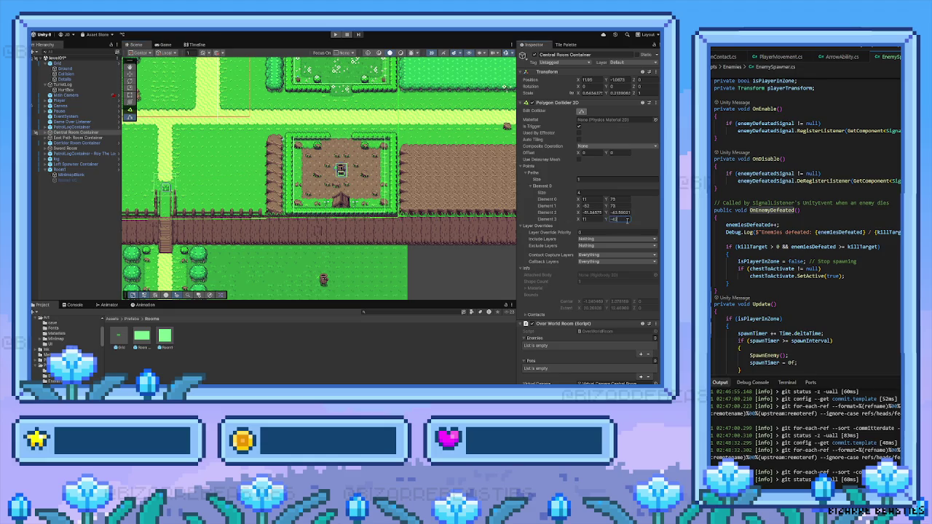
left_click(621, 213)
type("-42")
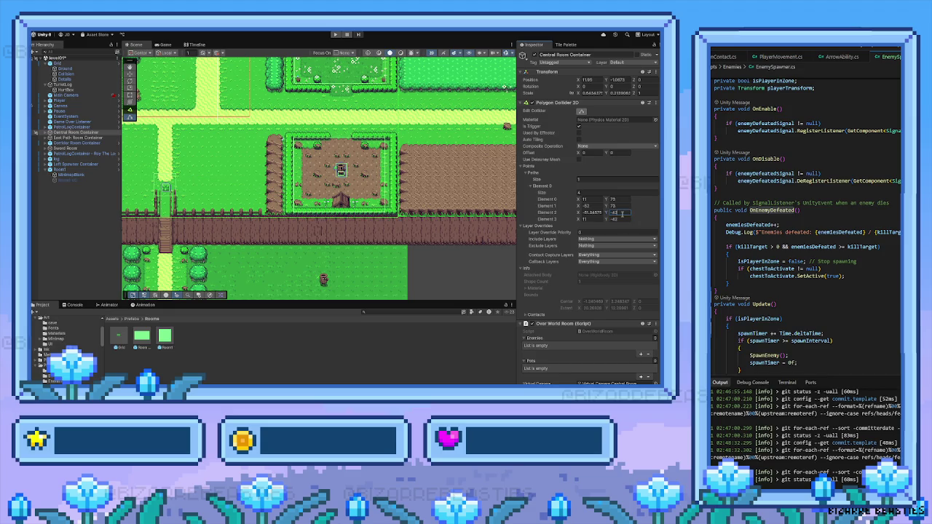
left_click(594, 213)
type("-82")
left_click_drag(339, 238, 481, 240)
left_click(336, 34)
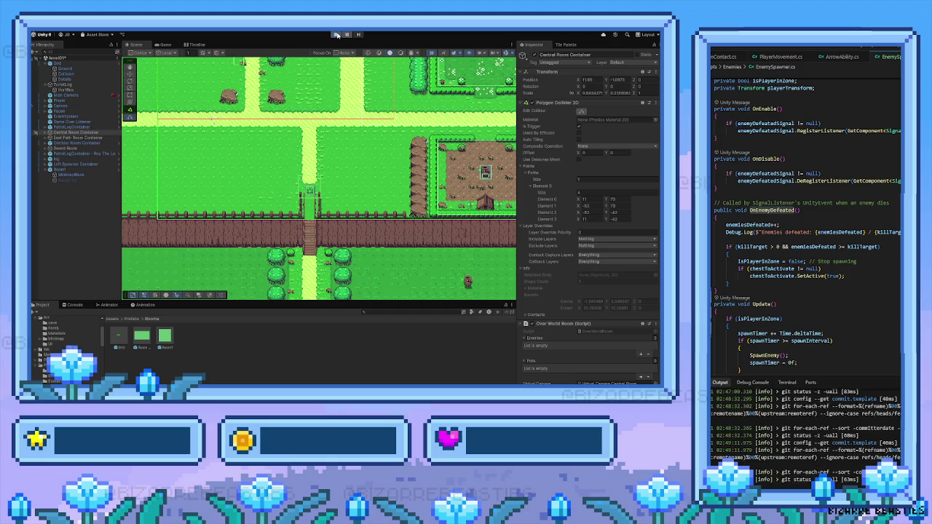
Step: Walk down through the fenced gate, back up, then down the tree-lined corridor into the hedged clearing
key("Down")
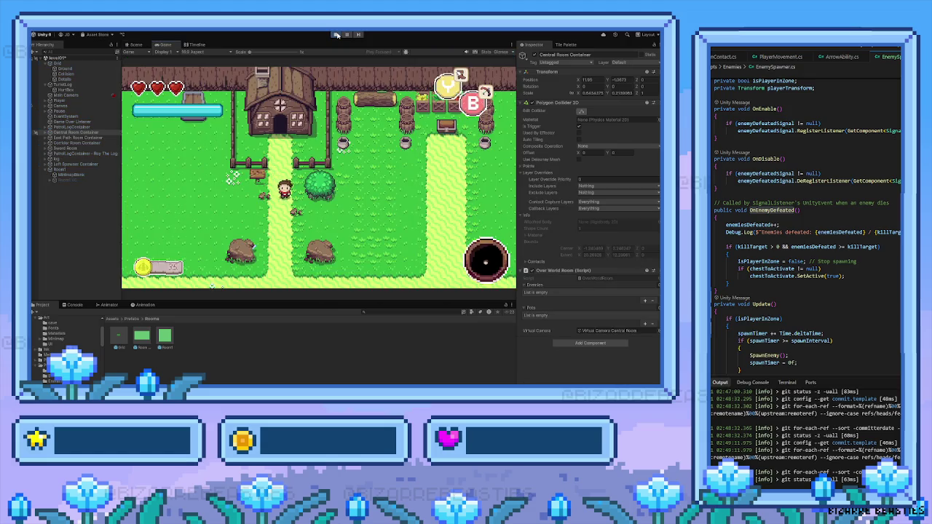
key("Down")
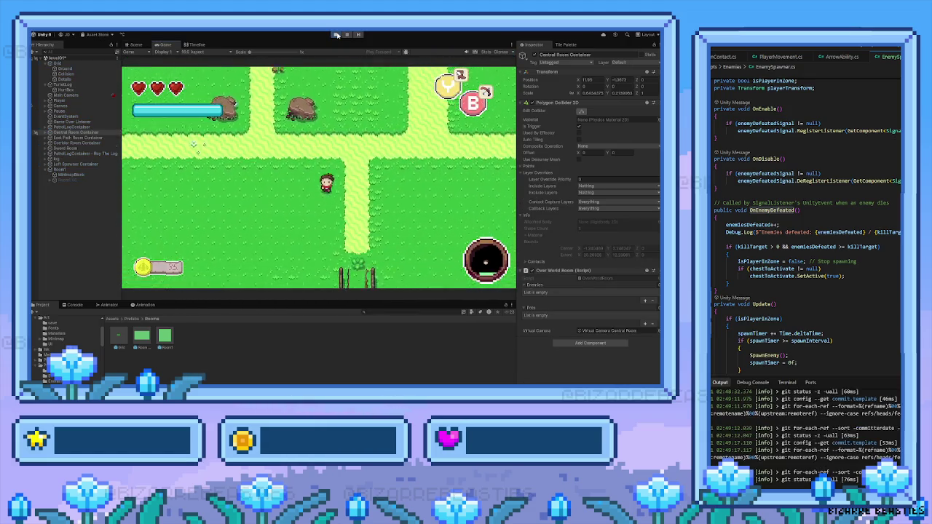
key("Down")
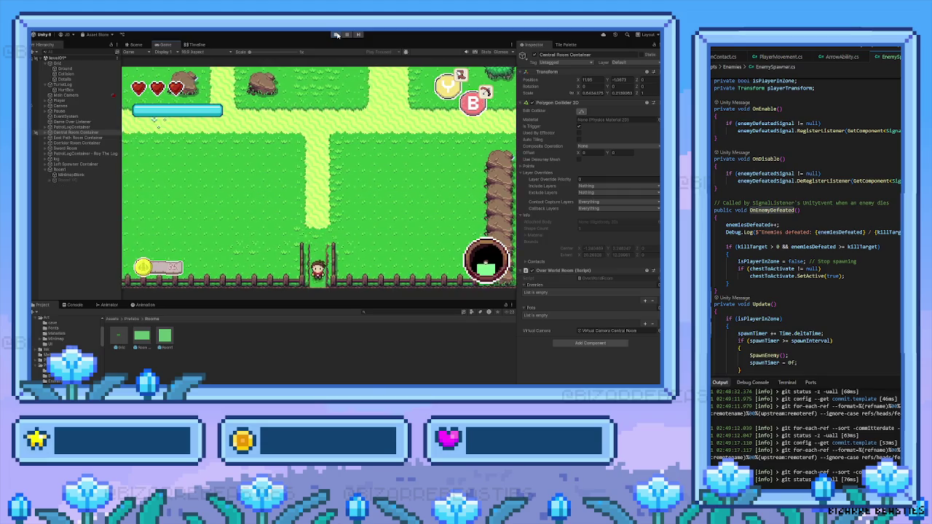
key("Down")
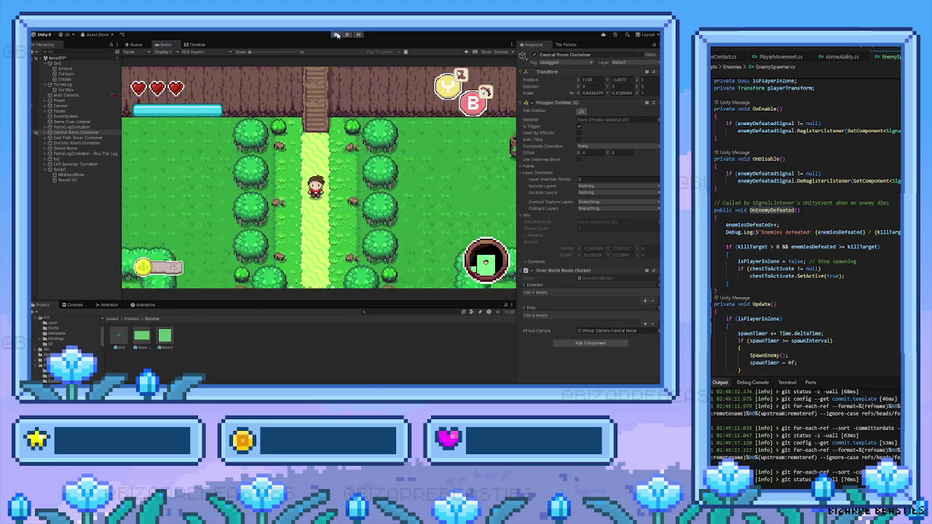
key("Up")
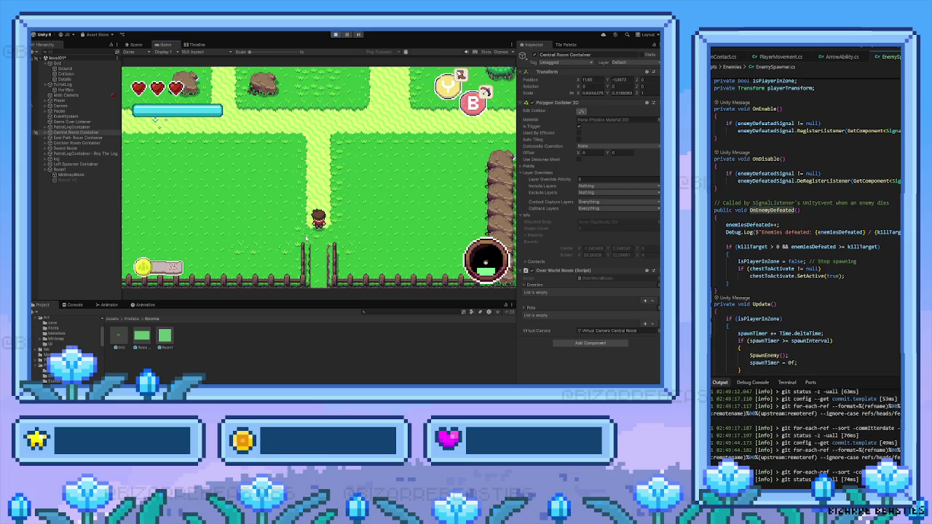
key("Down")
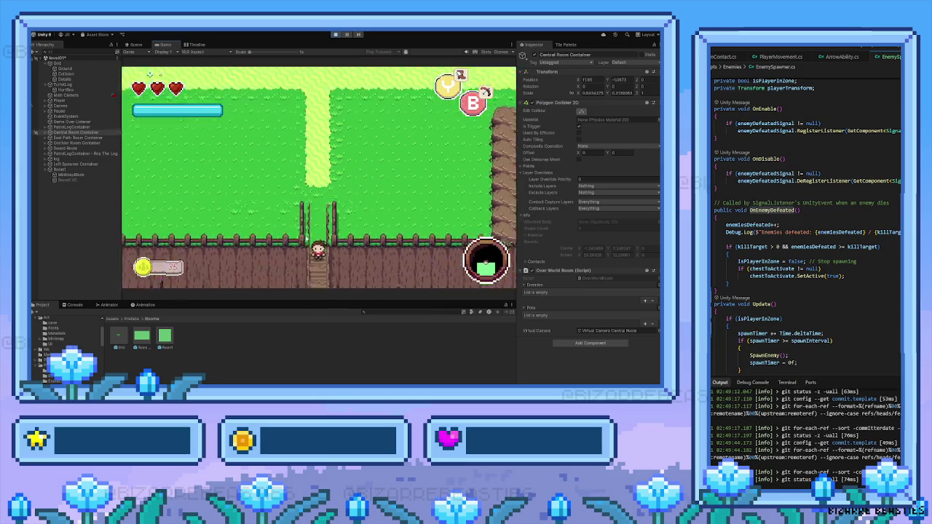
key("Down")
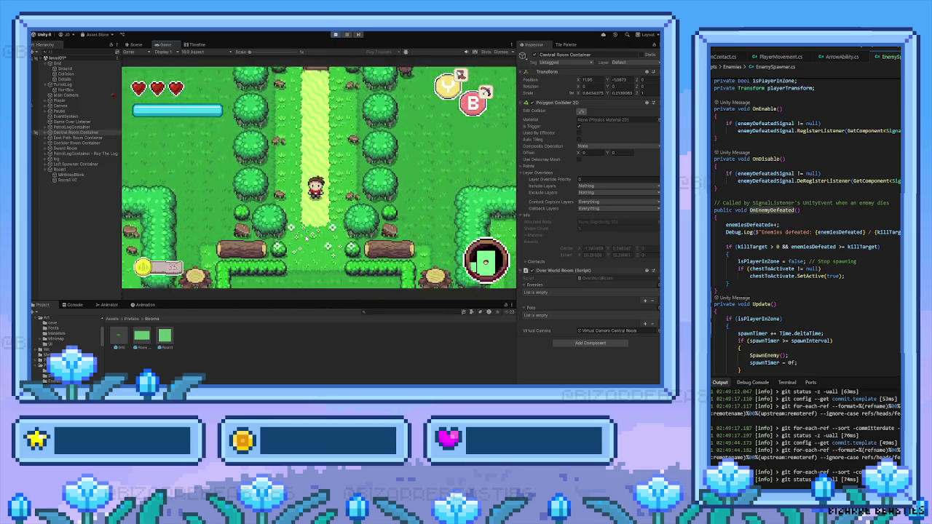
key("Down")
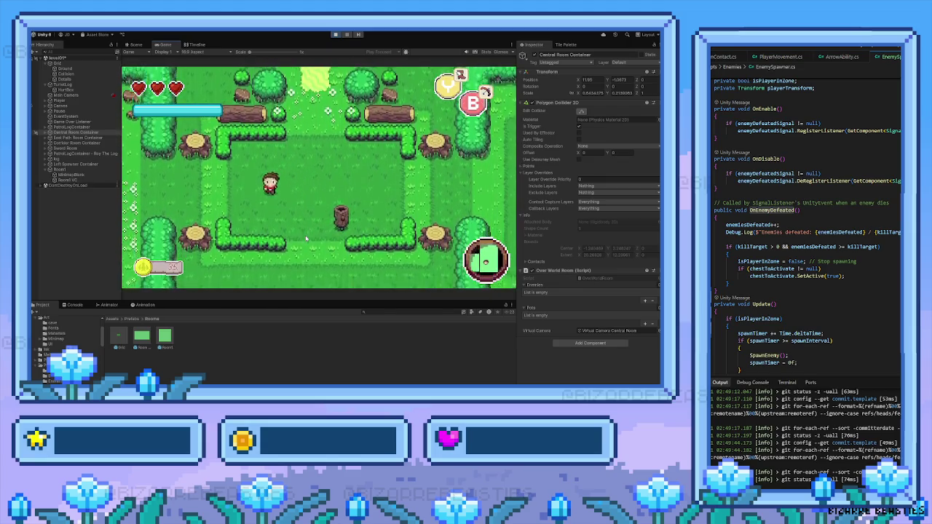
Step: Finish off the nearby enemy and walk left into the spawner room
key("Right")
key("space")
key("Left")
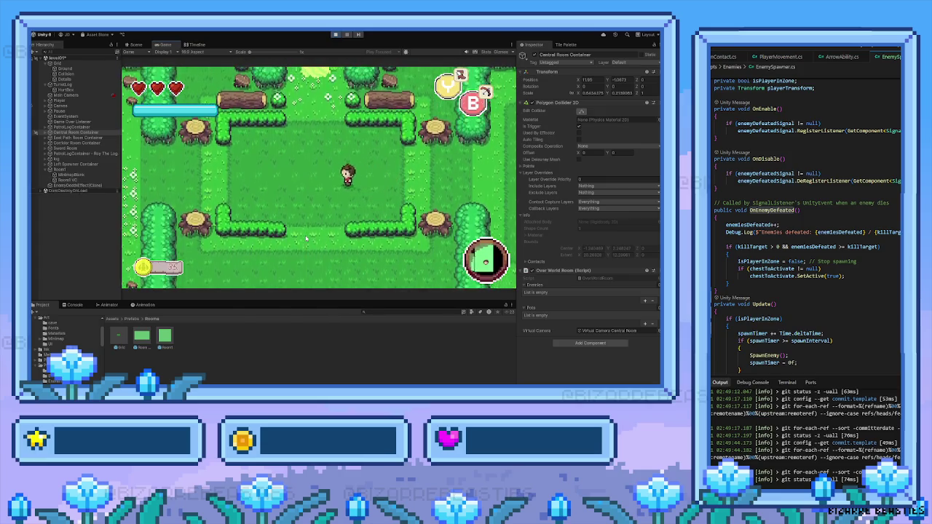
key("Left")
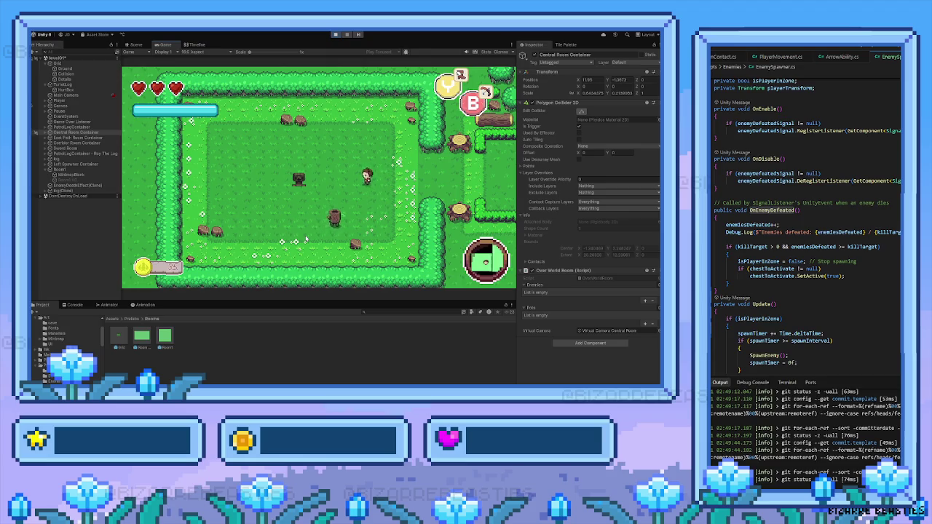
key("Up")
key("Left")
key("Down")
Step: Defeat the first log enemy and collect the heart it drops
key("Right")
key("Up")
key("Right")
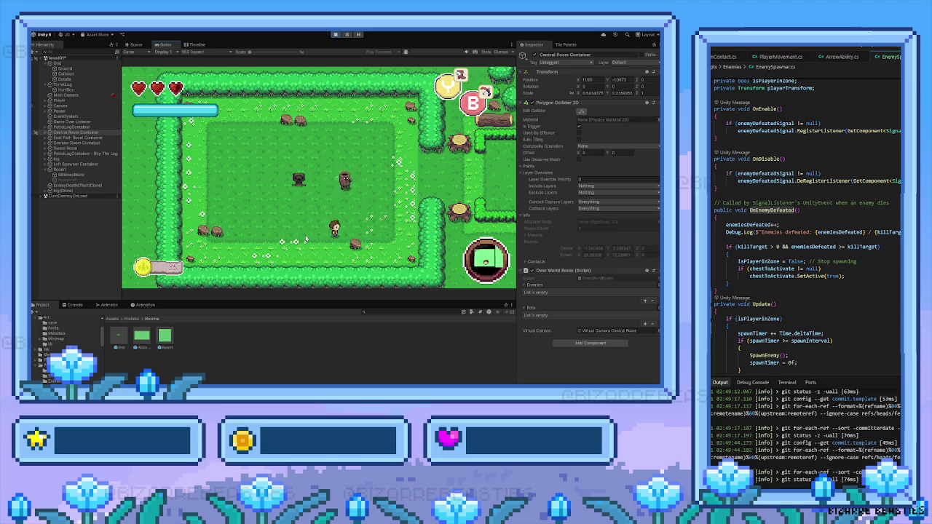
key("Up")
key("space")
key("Up")
key("Left")
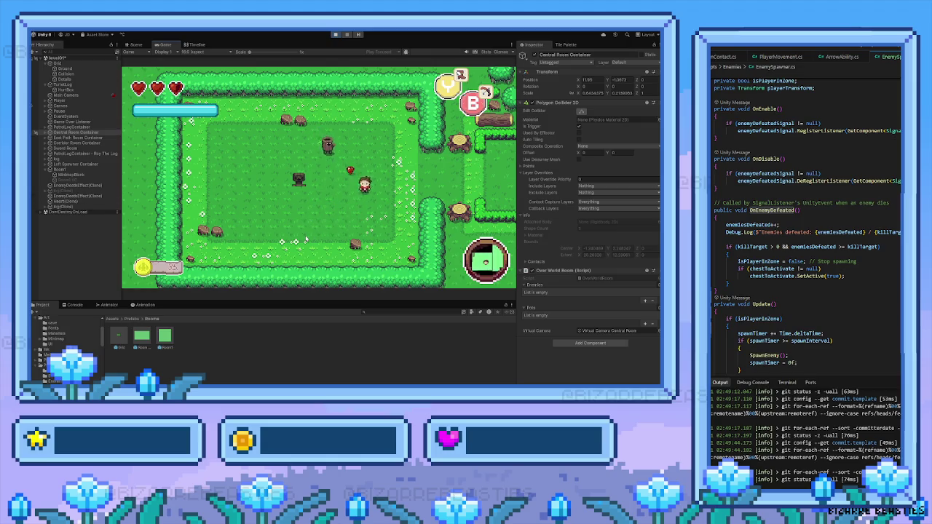
key("Up")
key("Left")
Step: Defeat the next log enemy, then move right toward the newly spawned one
key("Left")
key("space")
key("Up")
key("Down")
key("Left")
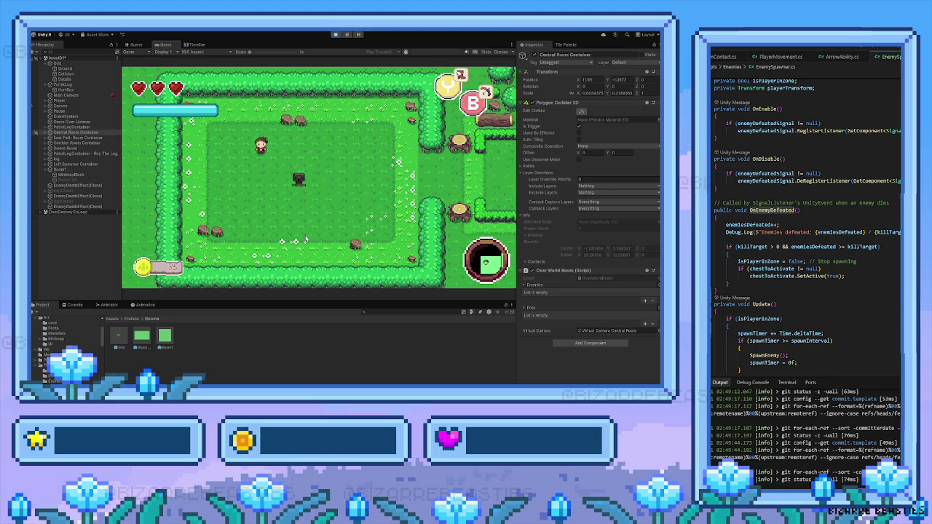
key("Right")
key("Left")
key("Right")
key("Right")
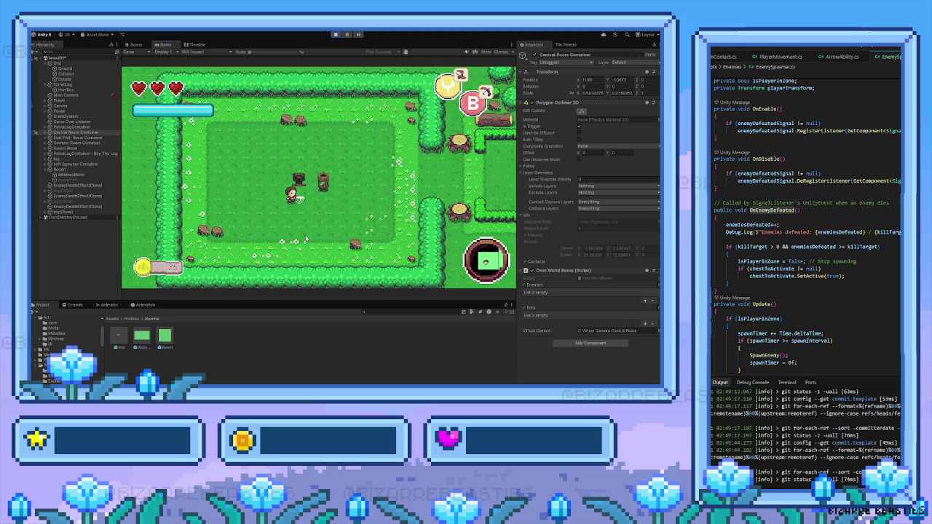
key("Right")
Step: Circle around the spawned log enemy and defeat it with the sword
key("Up")
key("Left")
key("Left")
key("Down")
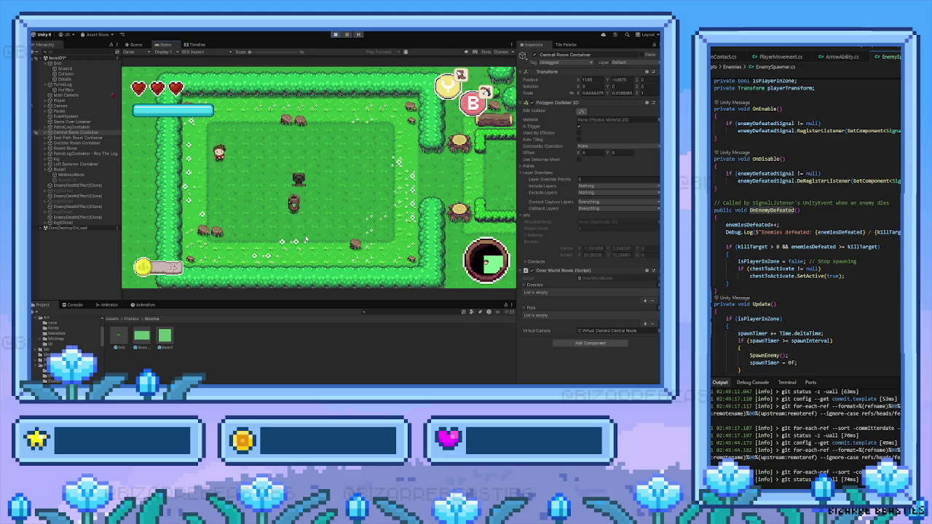
key("Right")
key("Down")
key("Right")
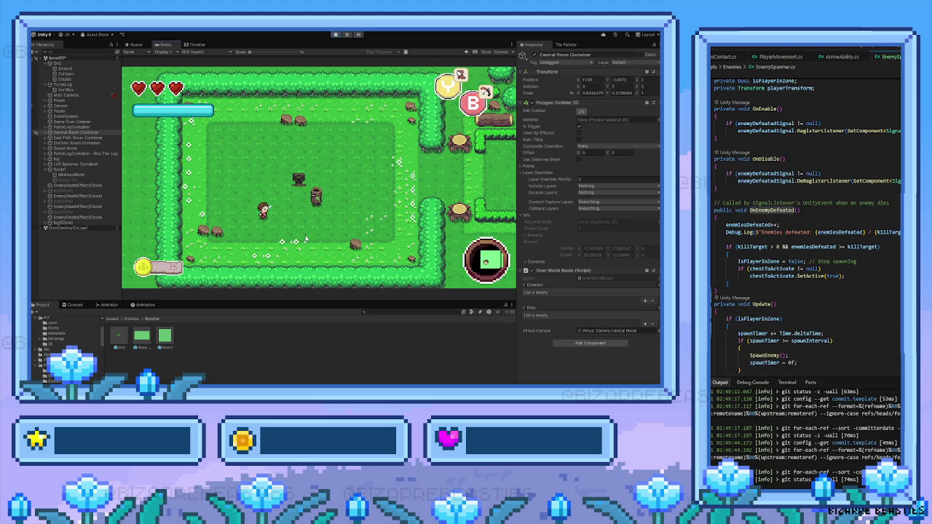
key("space")
key("Up")
Step: Defeat the last log enemy, walk up to the chest that appears, and stop the playtest
key("Right")
key("Down")
key("Left")
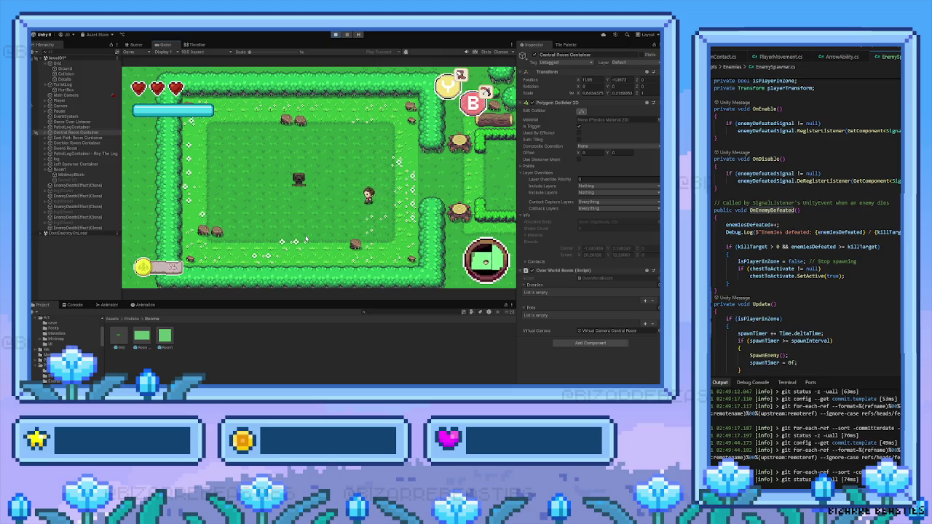
key("Left")
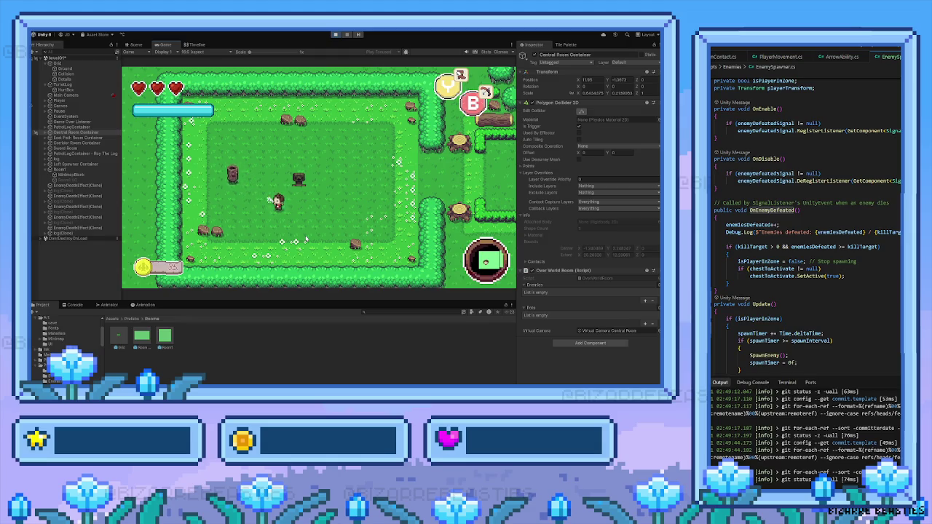
key("Right")
key("Left")
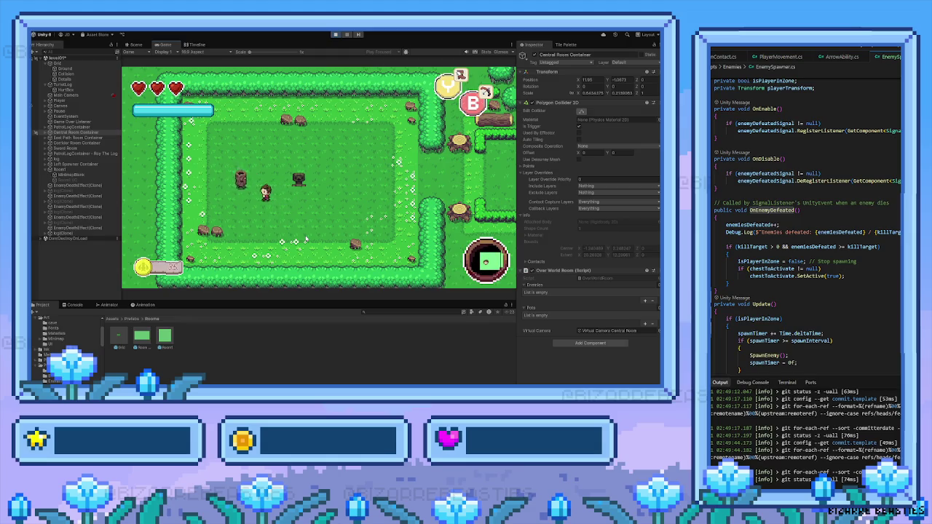
key("space")
key("Up")
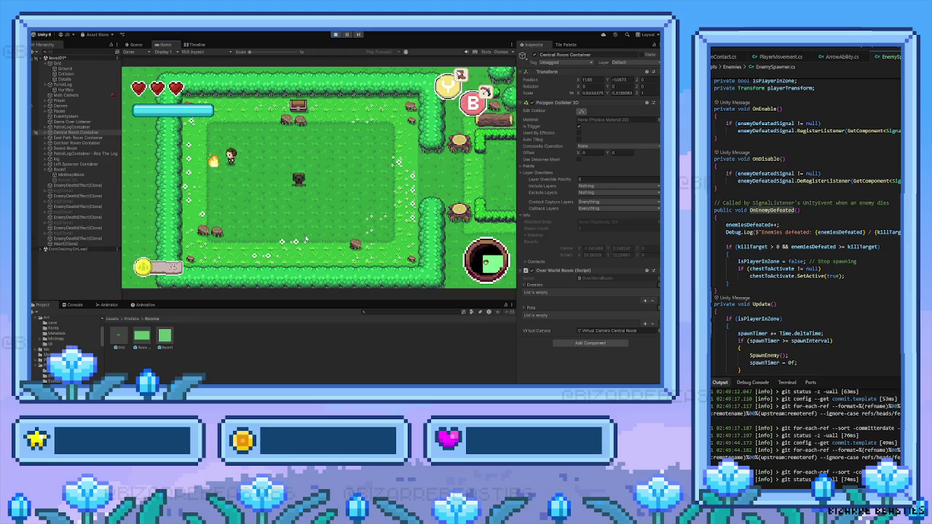
key("Right")
key("Right")
key("Up")
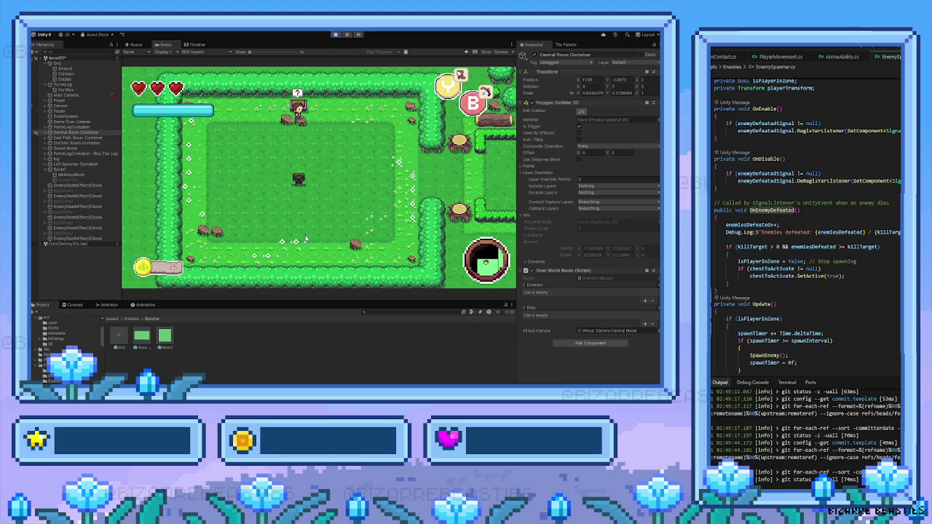
left_click(335, 35)
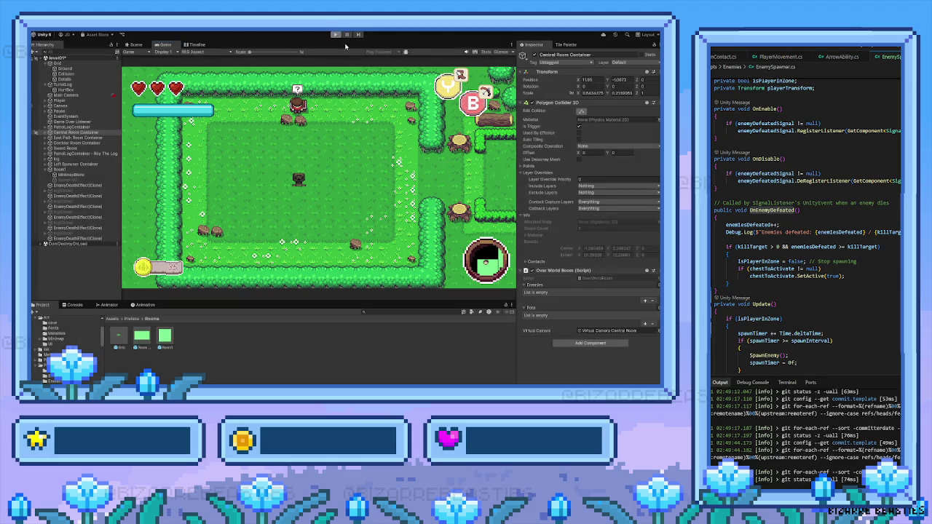
Step: Centre the left room in the Scene and bring up the white flower tiles in the Tile Palette
key("Down")
key("Left")
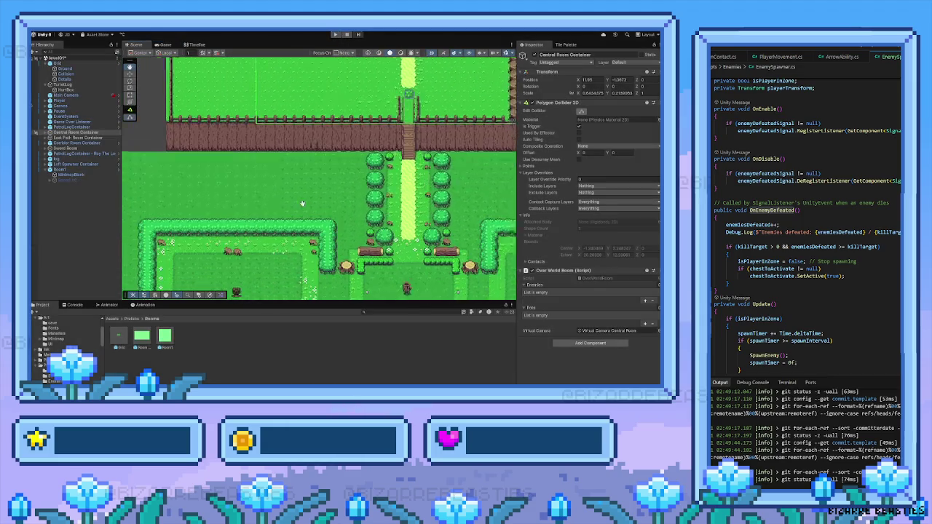
scroll(284, 224, "up", 2)
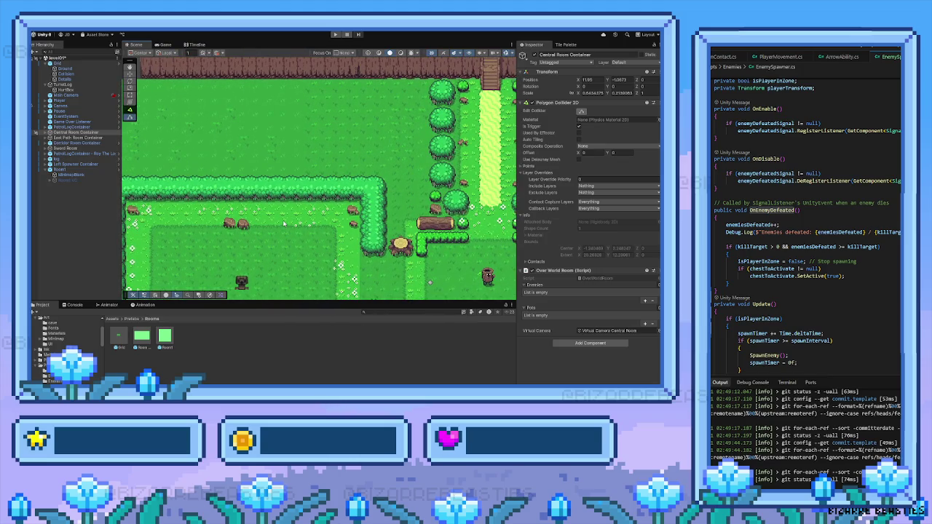
scroll(270, 227, "up", 1)
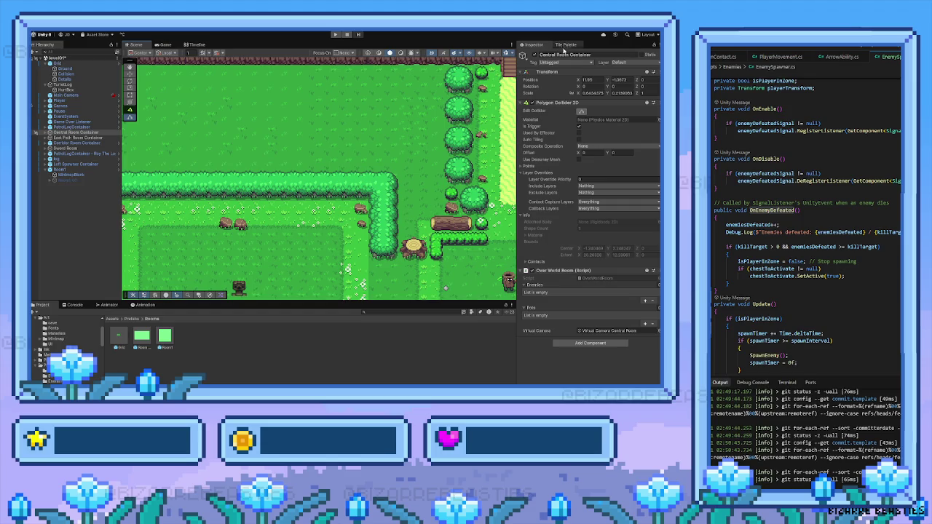
left_click(565, 46)
mouse_move(557, 225)
left_mouse_down()
mouse_move(574, 213)
mouse_move(570, 235)
mouse_move(557, 216)
mouse_move(569, 209)
left_mouse_up()
scroll(575, 212, "up", 2)
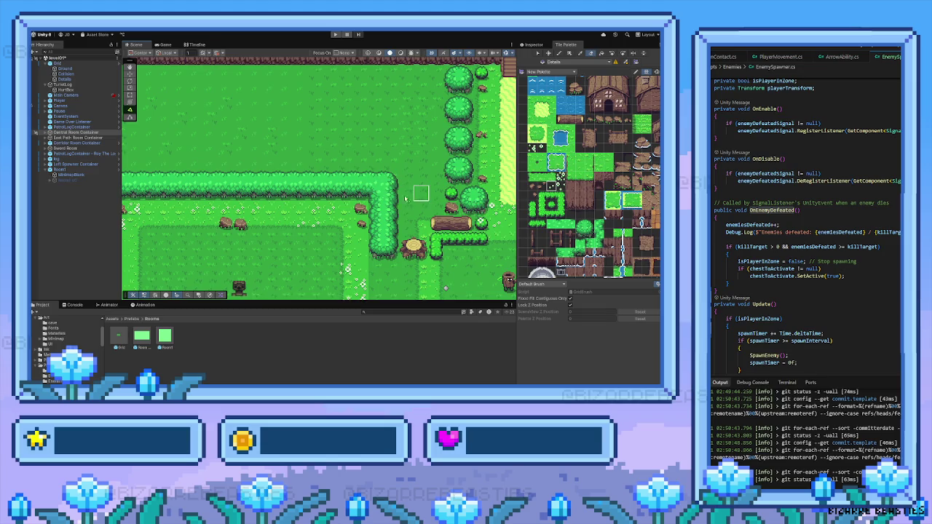
scroll(550, 200, "down", 3)
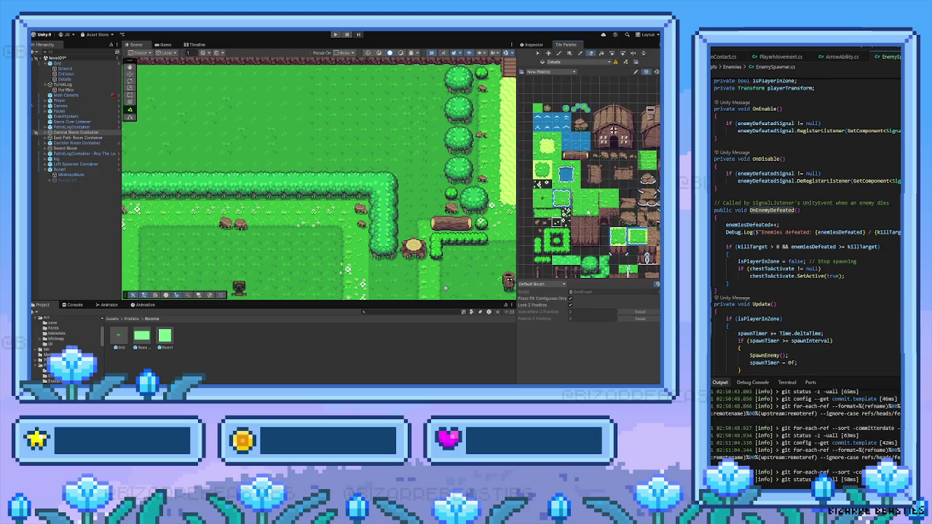
scroll(247, 211, "up", 2)
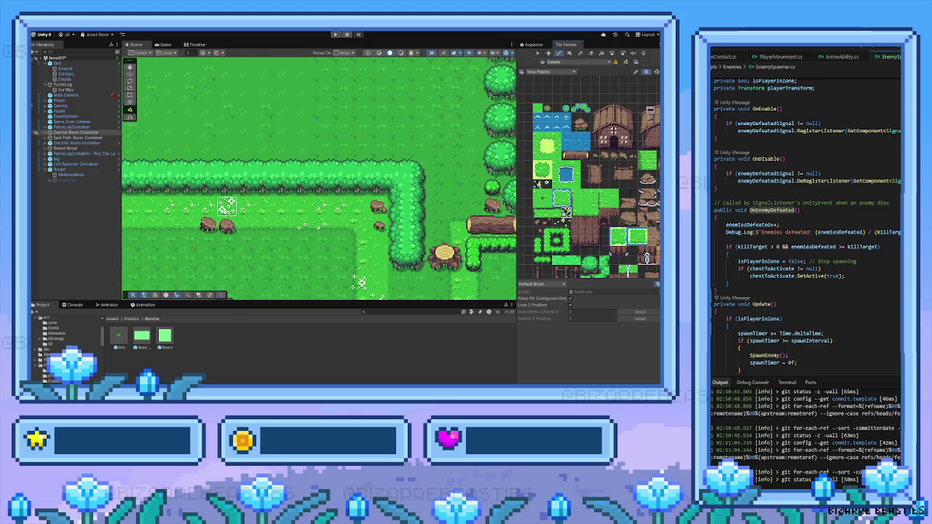
Step: Paint white flower tiles over the bottom stumps, then select Left Spawner Container
left_click(227, 224)
left_click(248, 224)
left_click(266, 224)
left_click(277, 206)
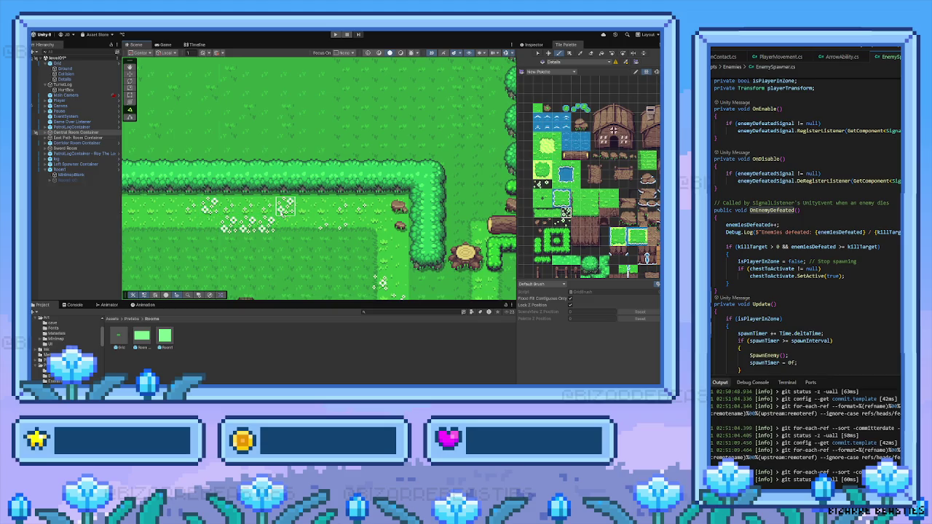
left_click(247, 216)
left_click(48, 165)
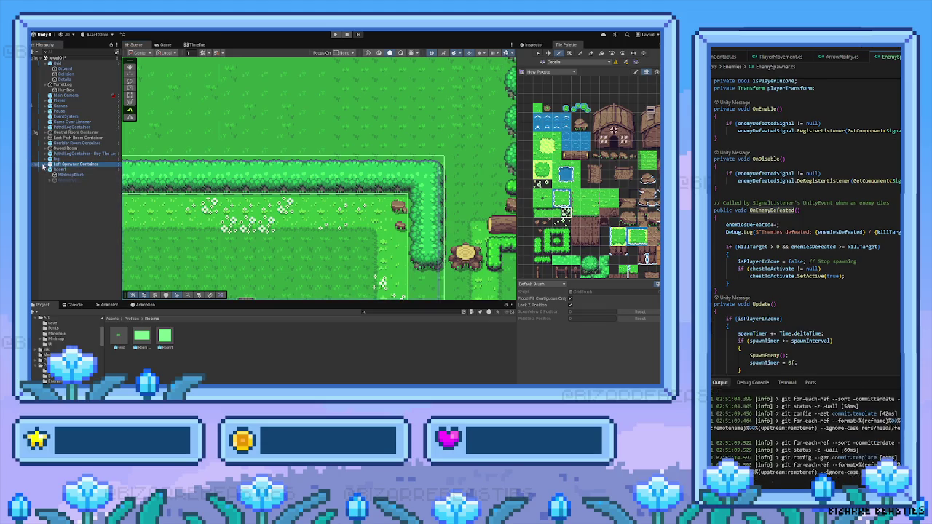
Step: Select Chest (1) under Left Spawner Container and make it active in the Inspector
left_click(42, 164)
left_click(62, 175)
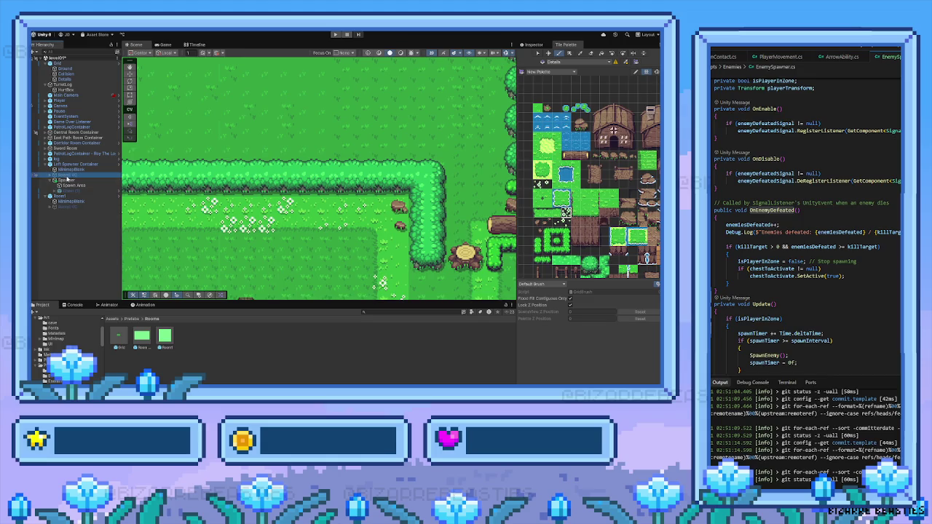
left_click(73, 192)
left_click(533, 44)
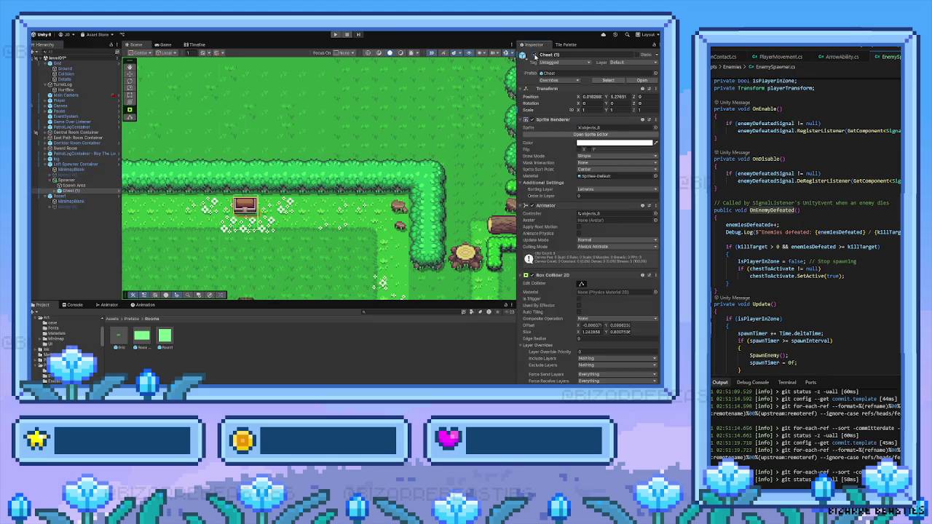
left_click(556, 55)
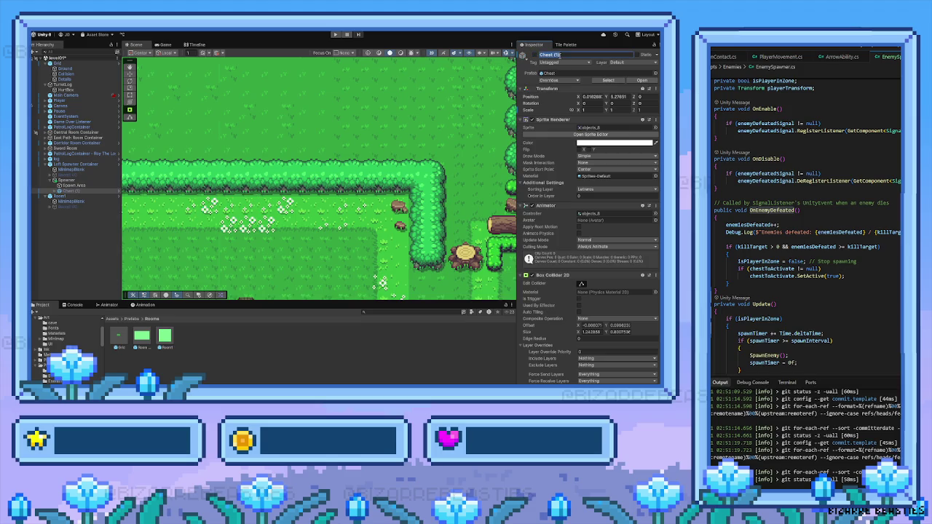
type("C")
left_click(535, 54)
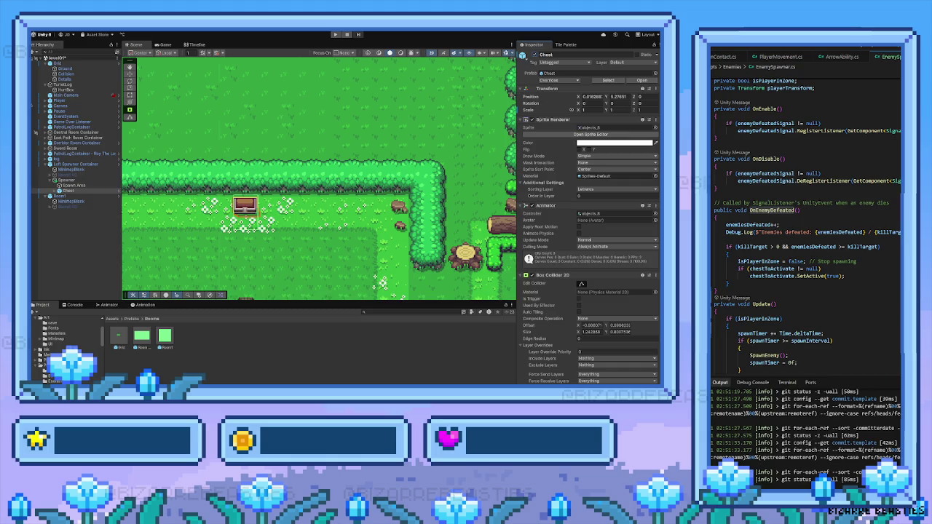
Step: Pan the Scene past the fenced garden plots and gate to centre the chest room
scroll(328, 275, "down", 6)
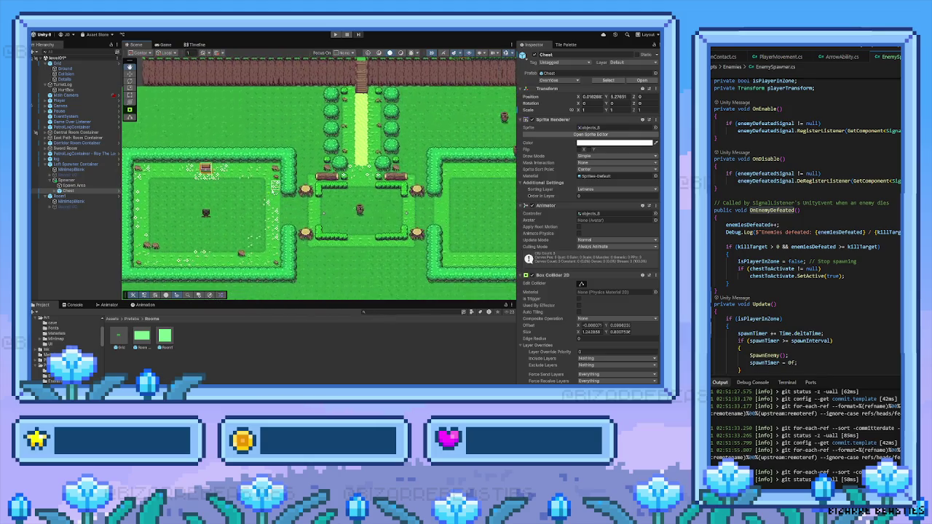
key("Up")
key("Right")
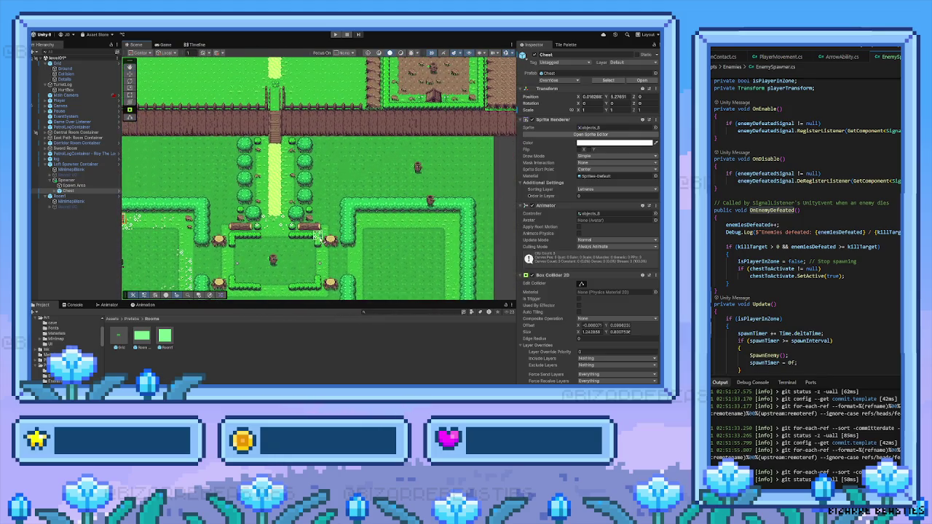
key("Down")
key("Left")
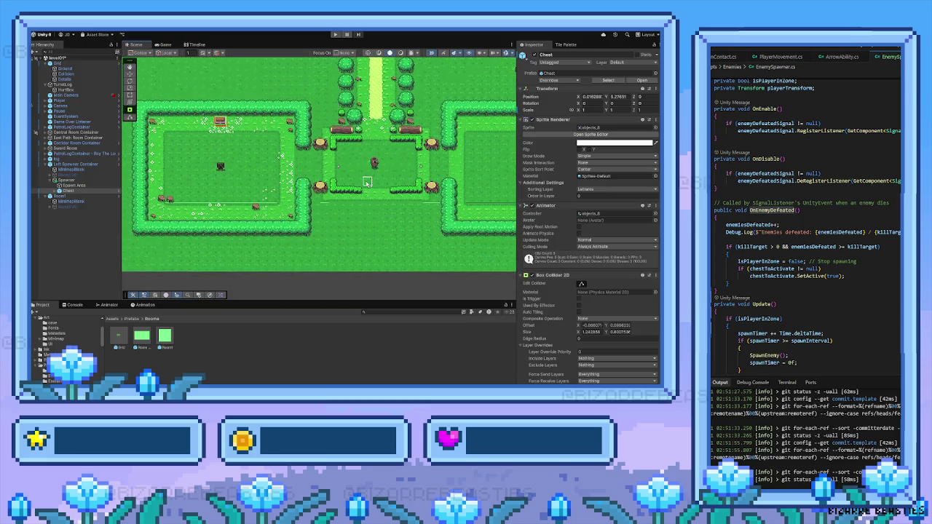
scroll(283, 207, "up", 1)
key("Up")
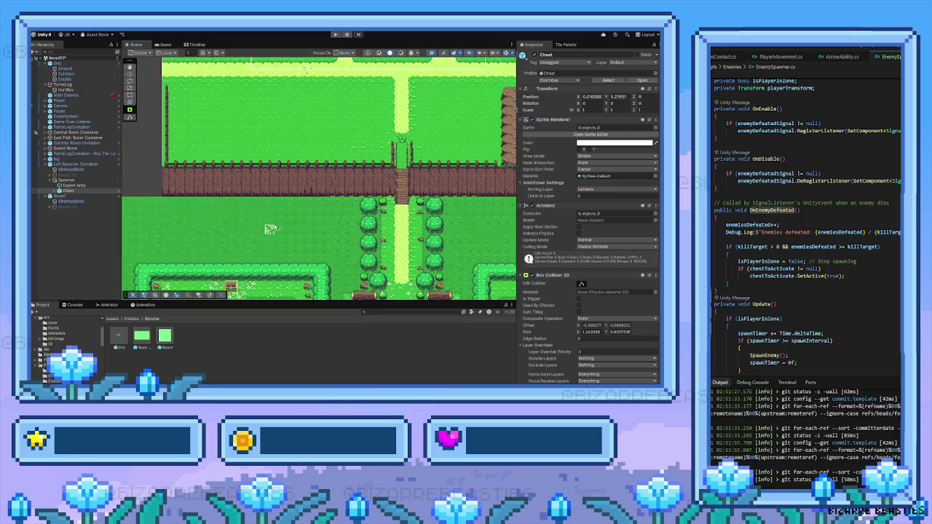
key("Up")
key("Up")
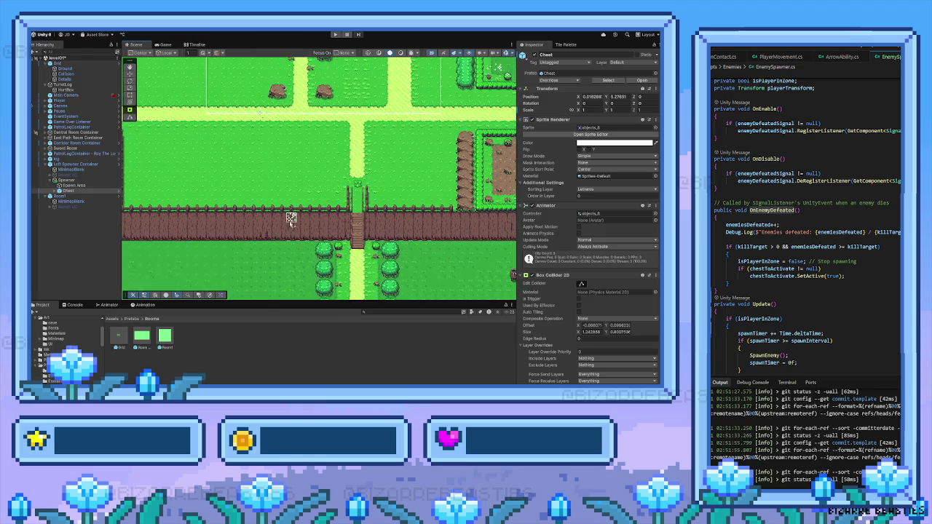
key("Right")
key("Right")
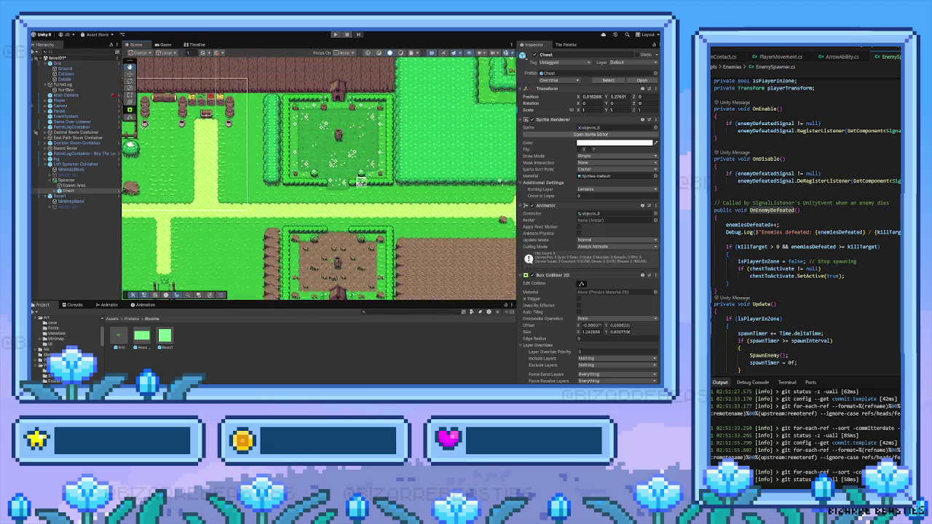
key("Right")
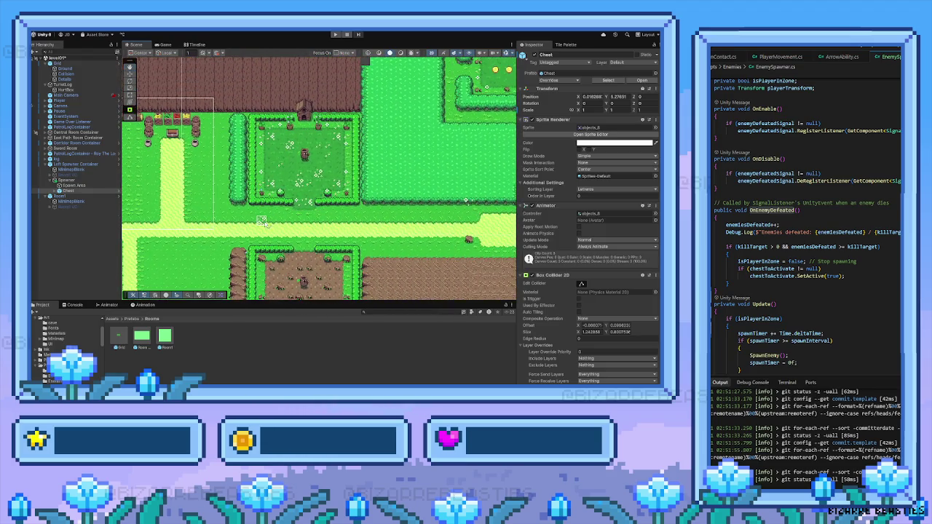
key("Down")
key("Down")
key("Down")
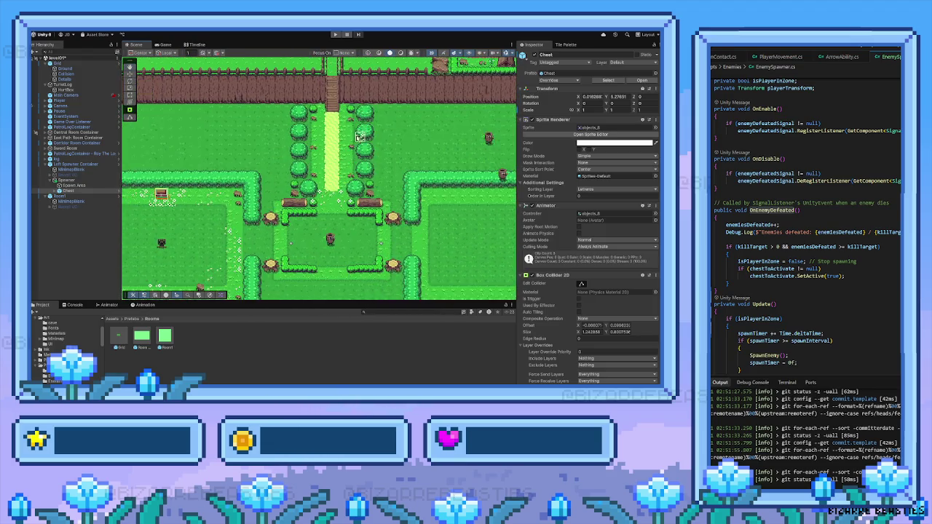
key("Down")
key("Left")
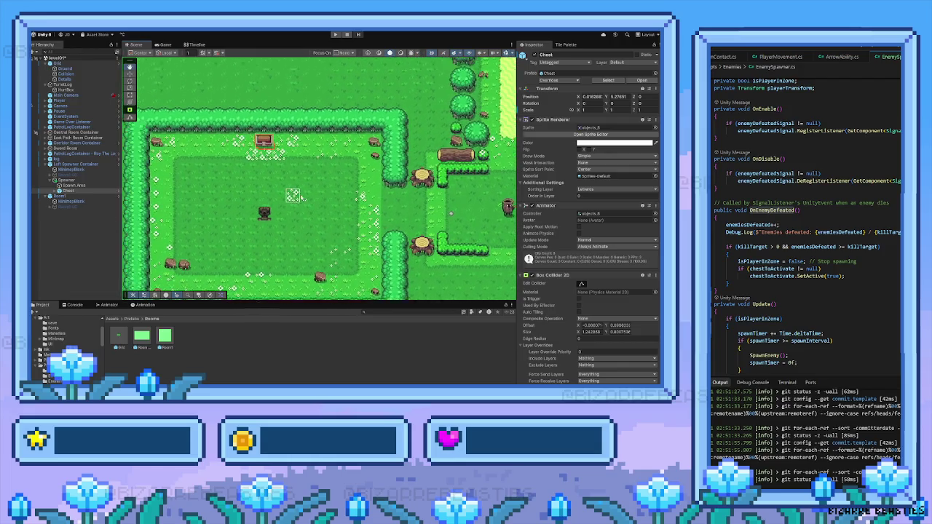
key("Left")
key("Up")
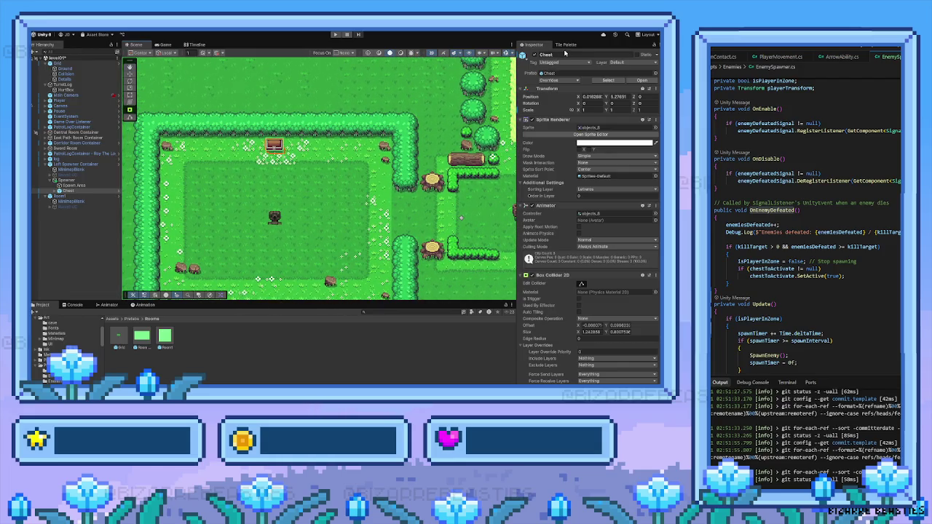
Step: Bring up the Tile Palette for painting
left_click(565, 45)
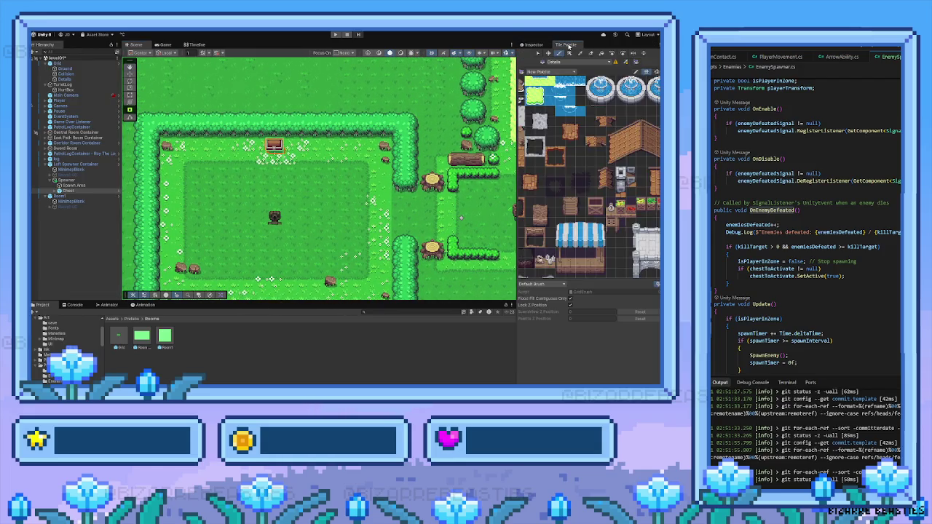
left_click(533, 44)
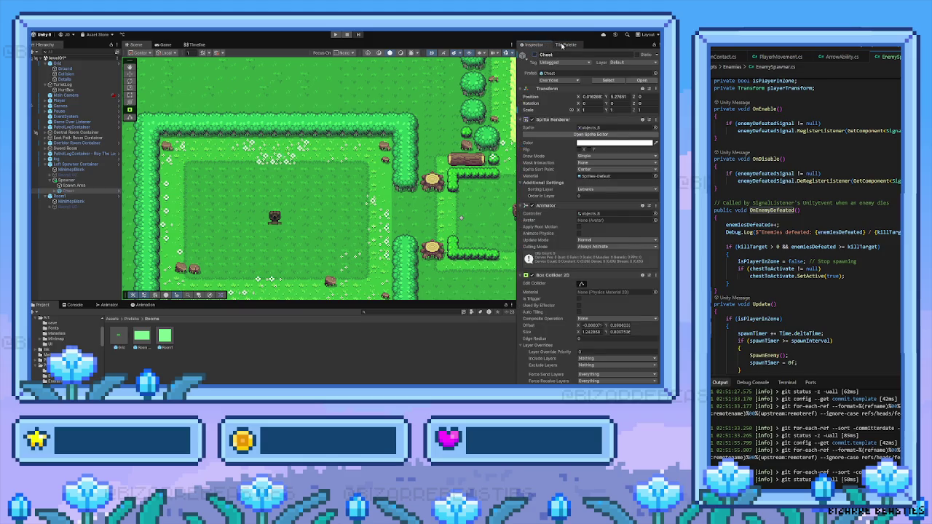
left_click(566, 45)
Step: Select the three stump tiles in the palette, then narrow the brush to the single left stump
mouse_move(573, 240)
left_mouse_down()
mouse_move(580, 193)
mouse_move(539, 215)
left_mouse_up()
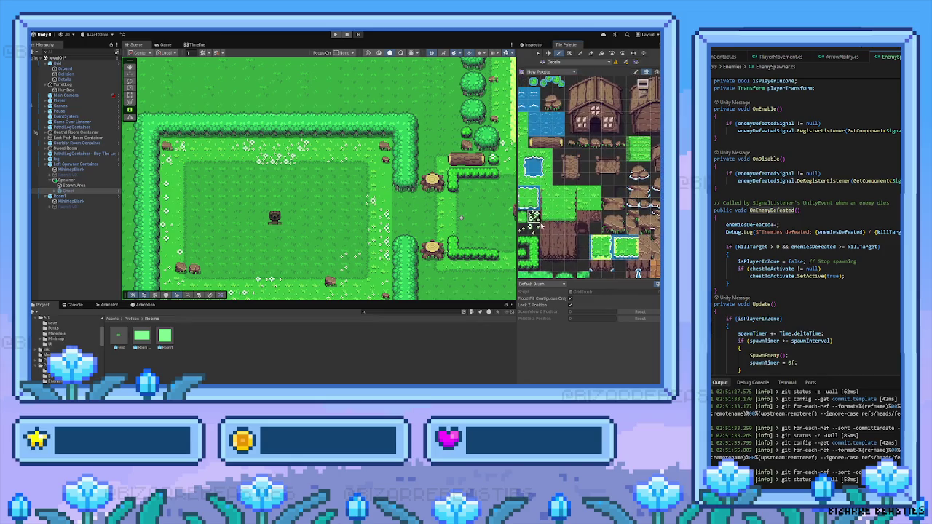
scroll(348, 233, "down", 3)
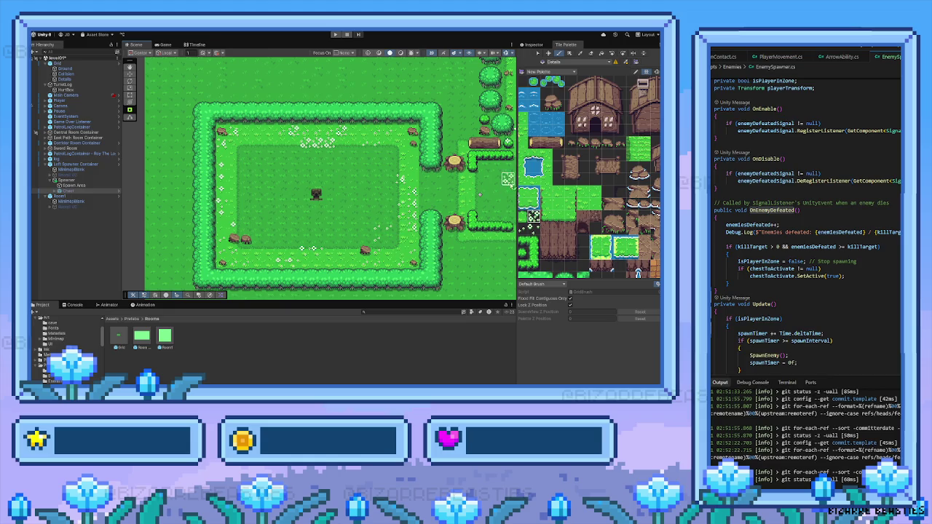
scroll(597, 206, "up", 1)
scroll(596, 205, "up", 4)
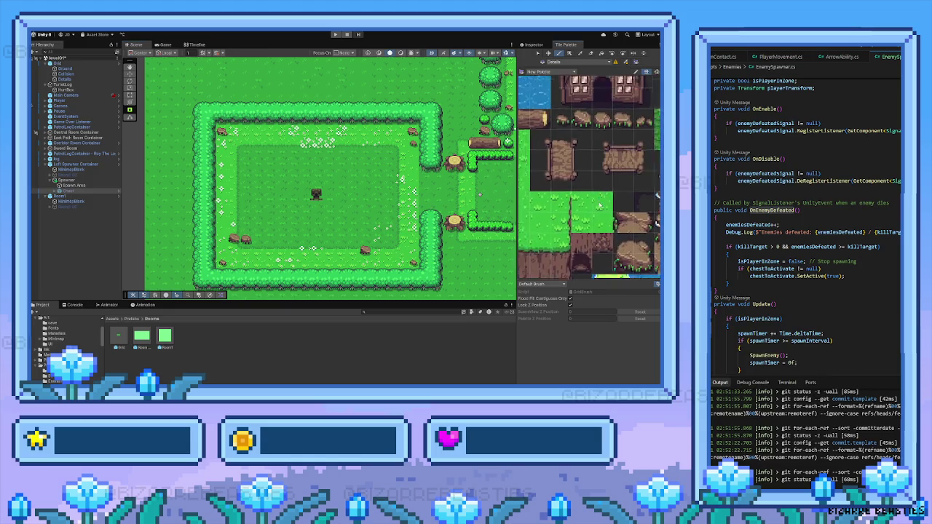
left_click_drag(567, 197, 612, 192)
left_click(567, 191)
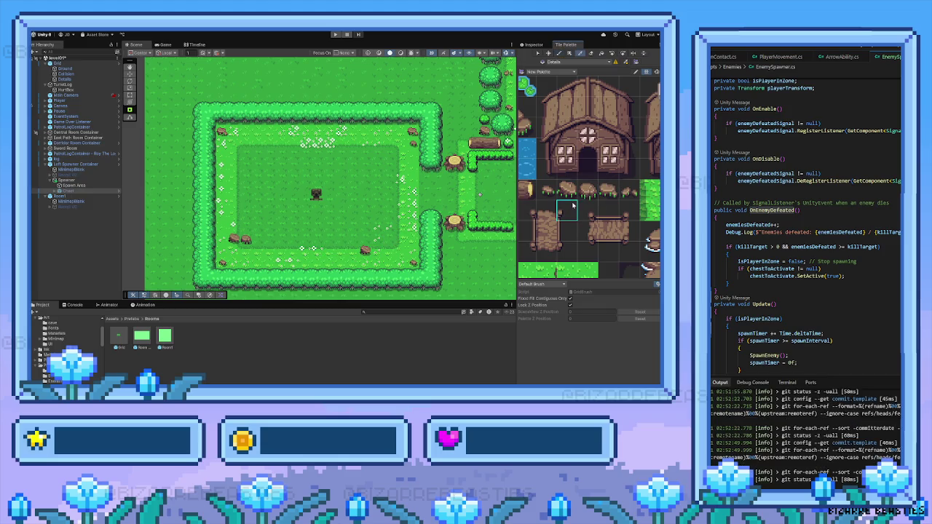
left_click(545, 191)
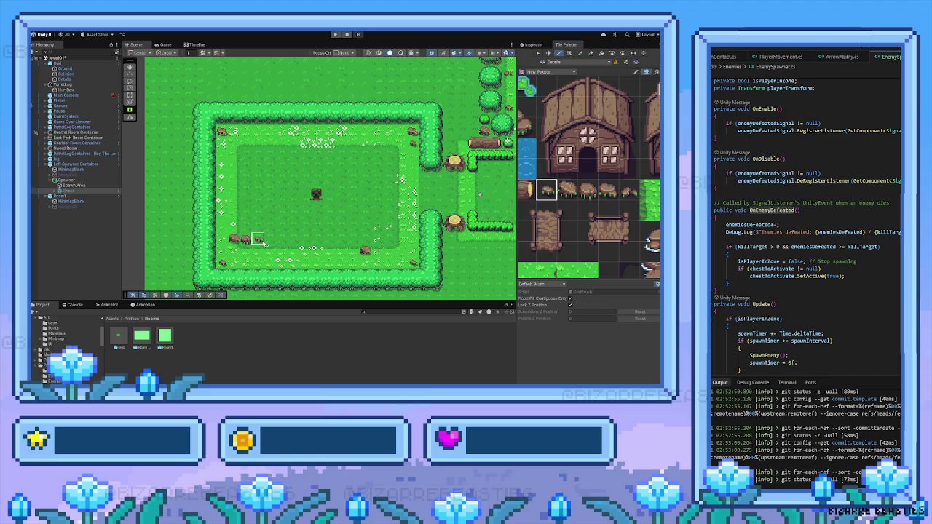
left_click_drag(275, 234, 317, 227)
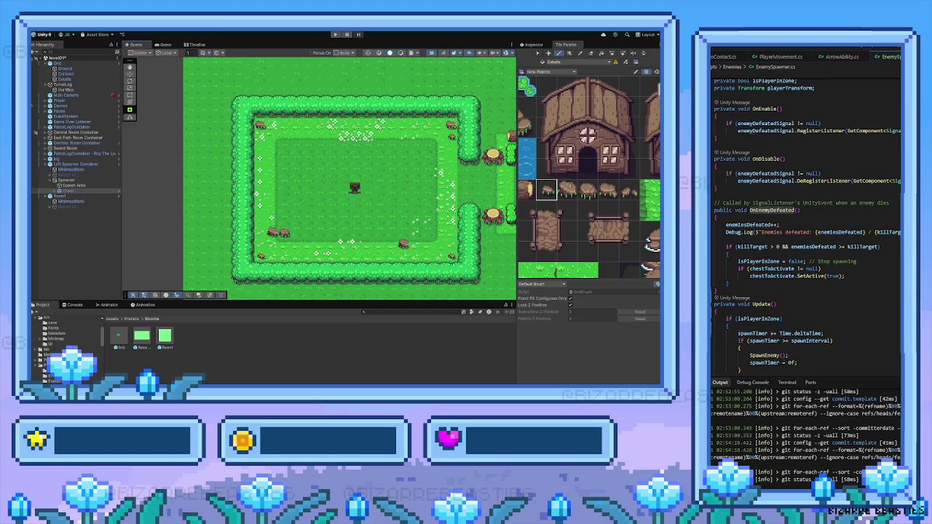
Step: Pan the Scene to inspect the rooms left and right of the chest room, then return
mouse_move(342, 211)
left_mouse_down()
mouse_move(263, 204)
mouse_move(276, 202)
left_mouse_up()
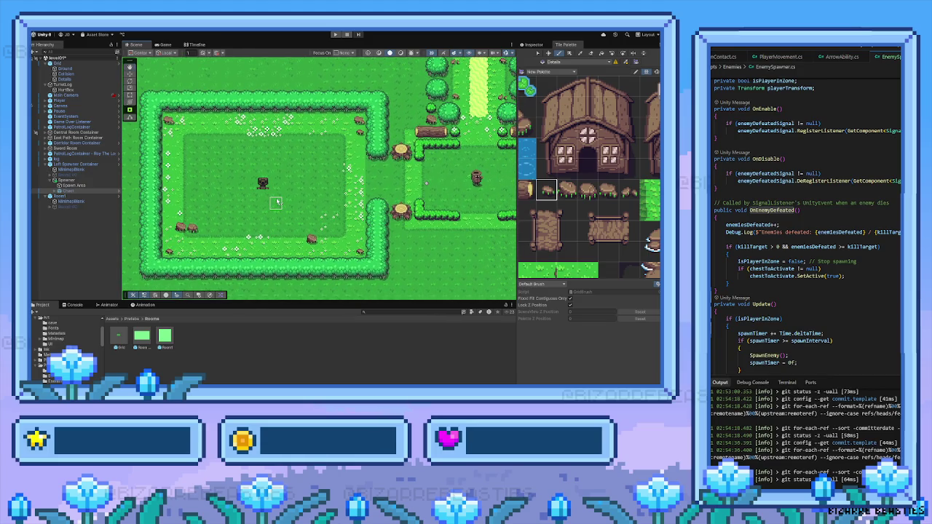
key("Right")
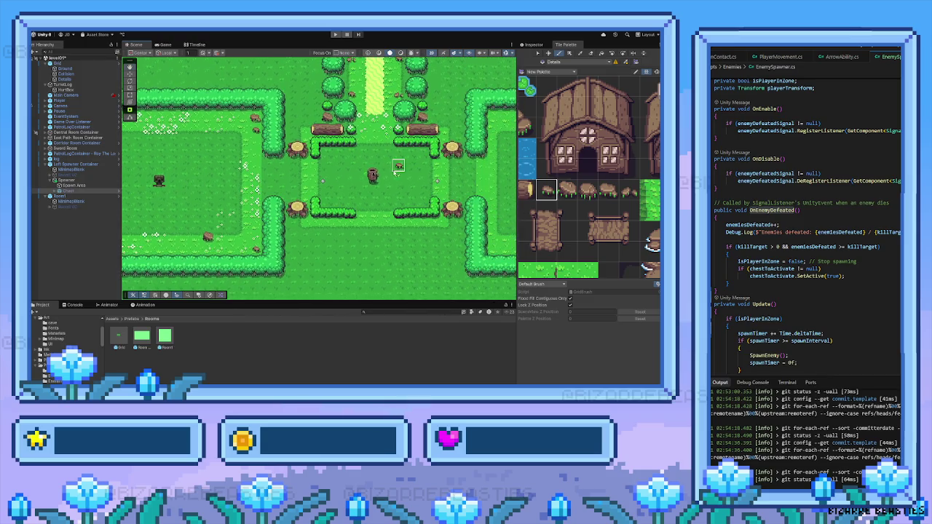
key("Left")
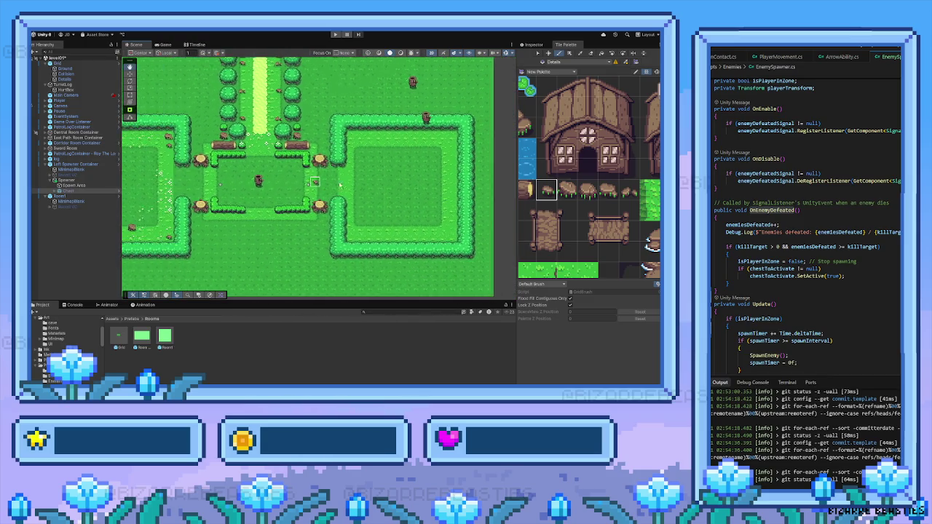
key("Left")
scroll(368, 195, "up", 3)
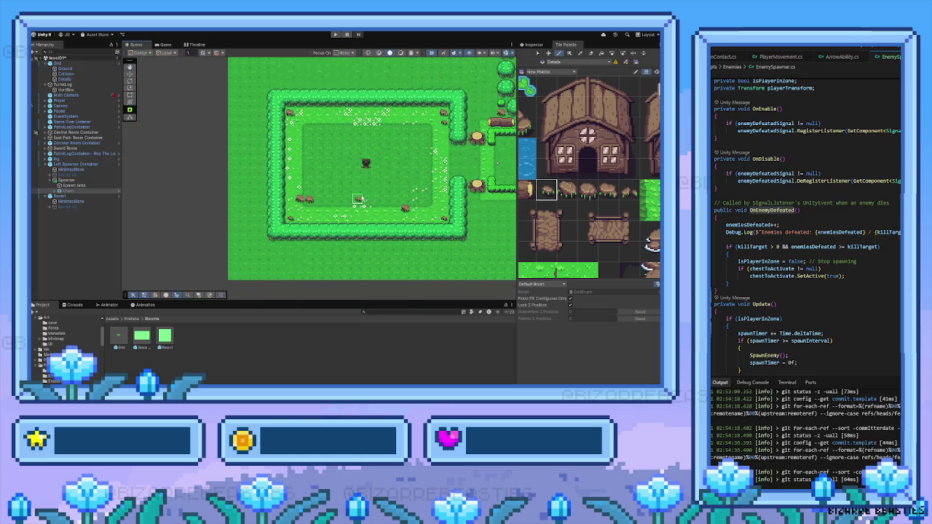
left_click_drag(378, 195, 358, 200)
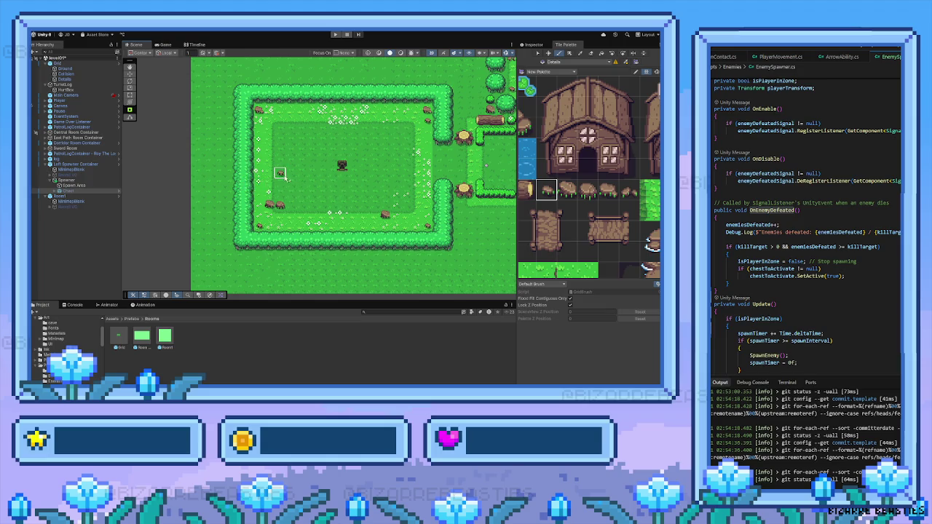
key("Right")
key("Up")
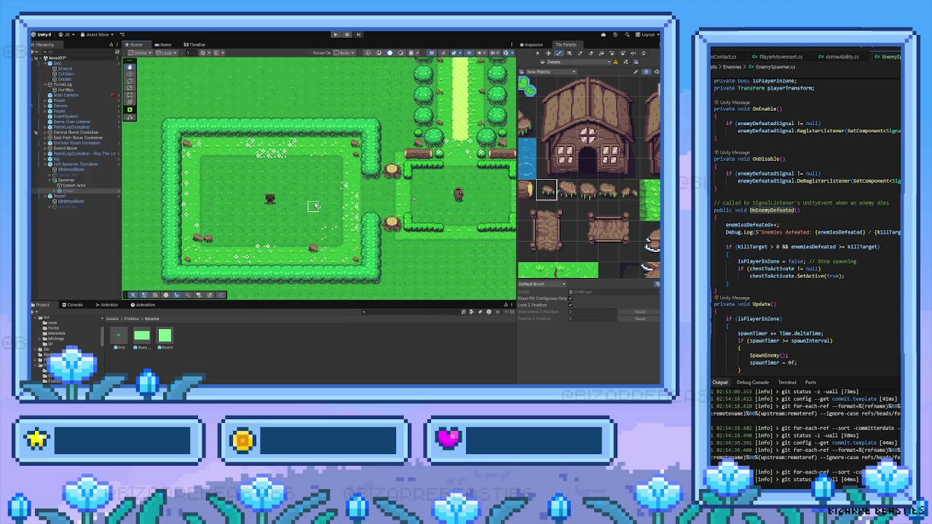
key("Left")
key("Down")
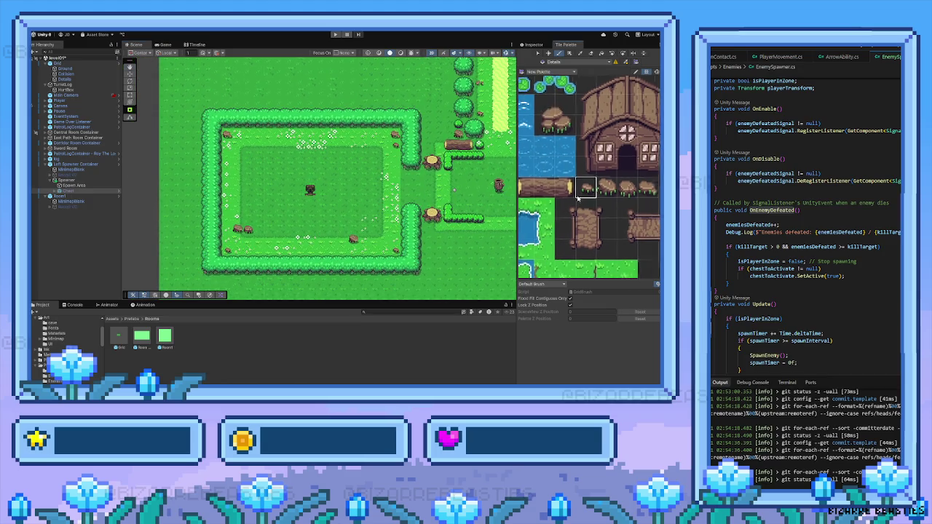
Step: Find a grass tile in the palette and paint it onto the path
key("Left")
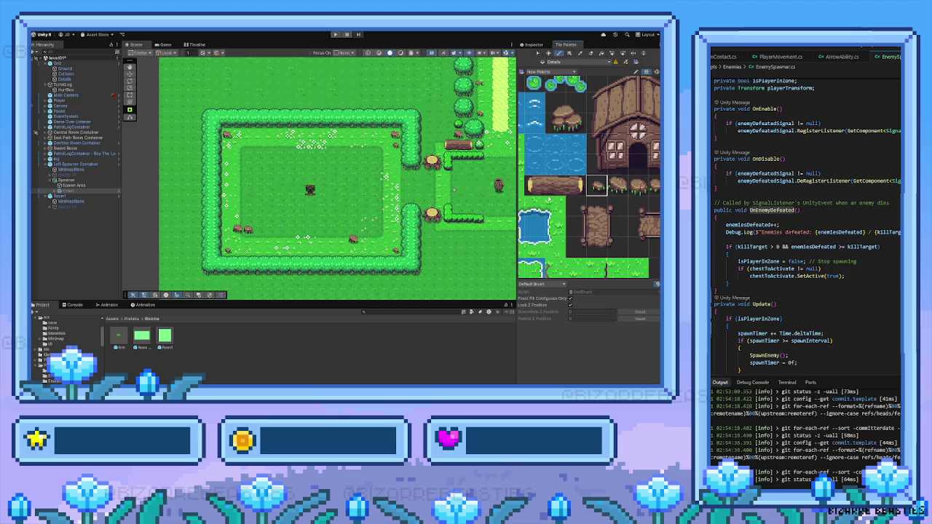
key("Left")
key("Left")
key("Left")
key("Down")
key("Down")
key("Up")
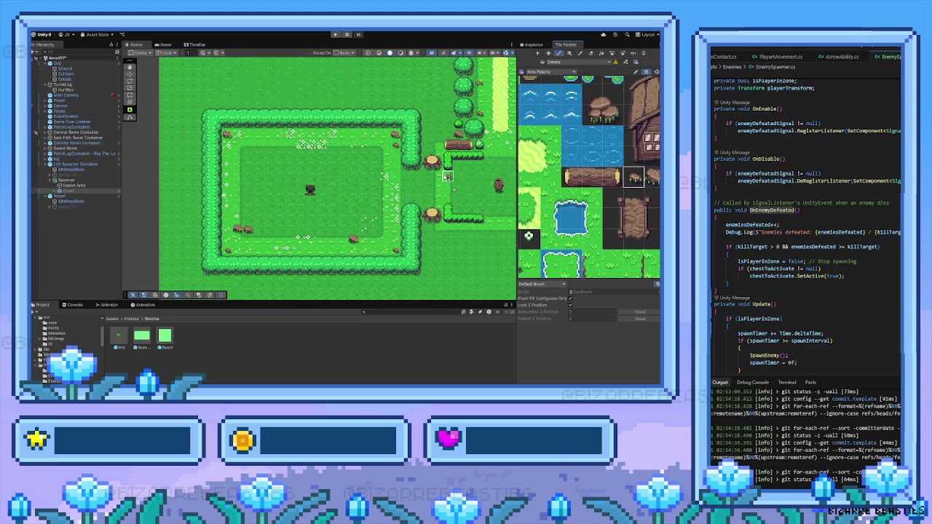
left_click(430, 176)
Step: Target the Collisions tilemap and outline a Box Fill area along the hedge's top
left_click(82, 73)
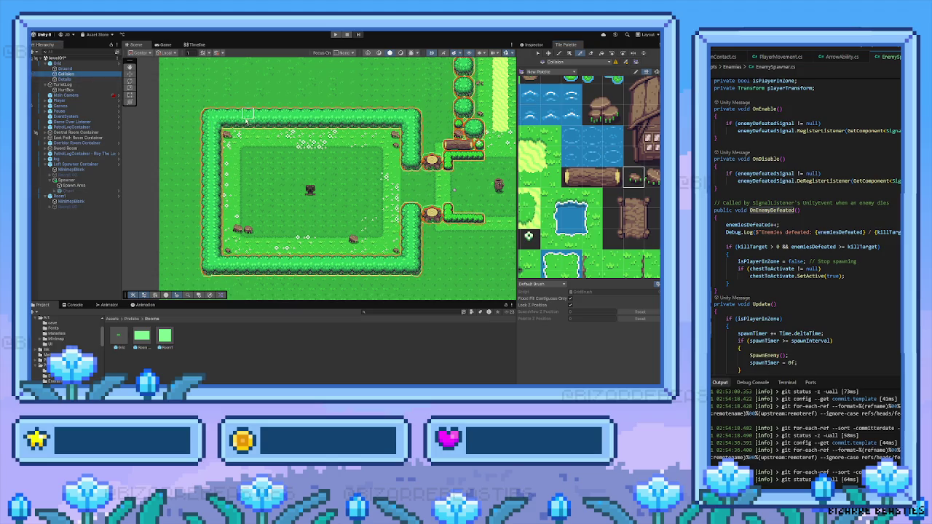
left_click_drag(234, 114, 182, 113)
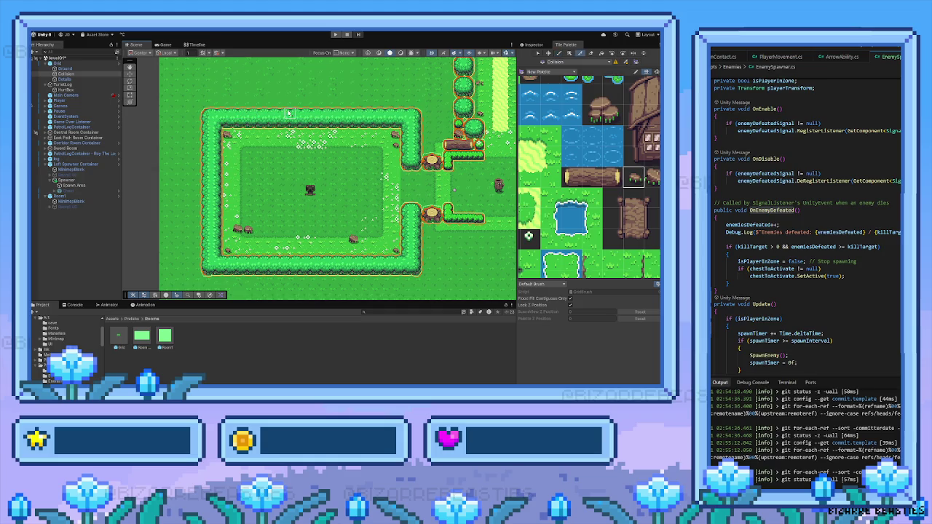
key("u")
left_click_drag(233, 113, 170, 116)
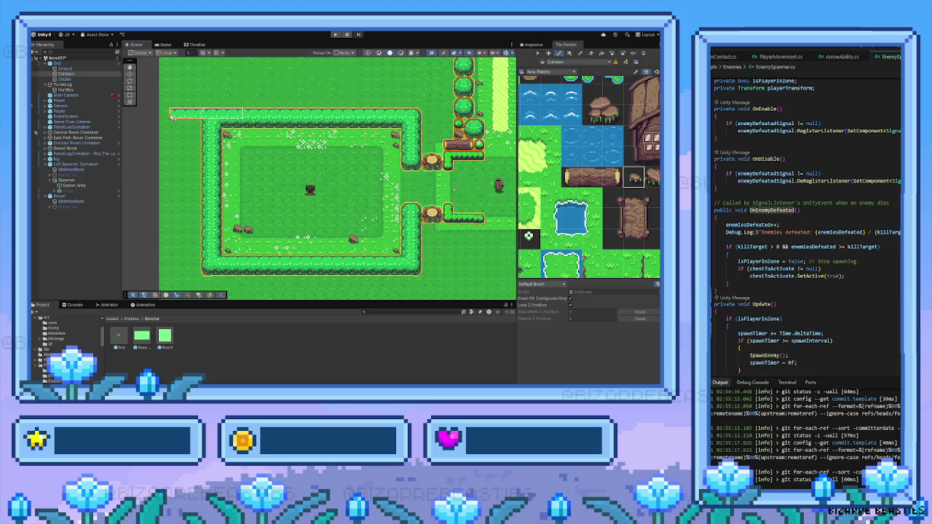
left_click_drag(170, 115, 206, 128)
Step: Box-fill hedge tiles down the room's left edge, the gap column and bottom-left corner
mouse_move(519, 170)
left_mouse_down()
mouse_move(577, 199)
mouse_move(571, 182)
mouse_move(575, 254)
mouse_move(570, 174)
mouse_move(582, 211)
mouse_move(575, 182)
mouse_move(601, 224)
mouse_move(591, 212)
left_mouse_up()
left_click(562, 213)
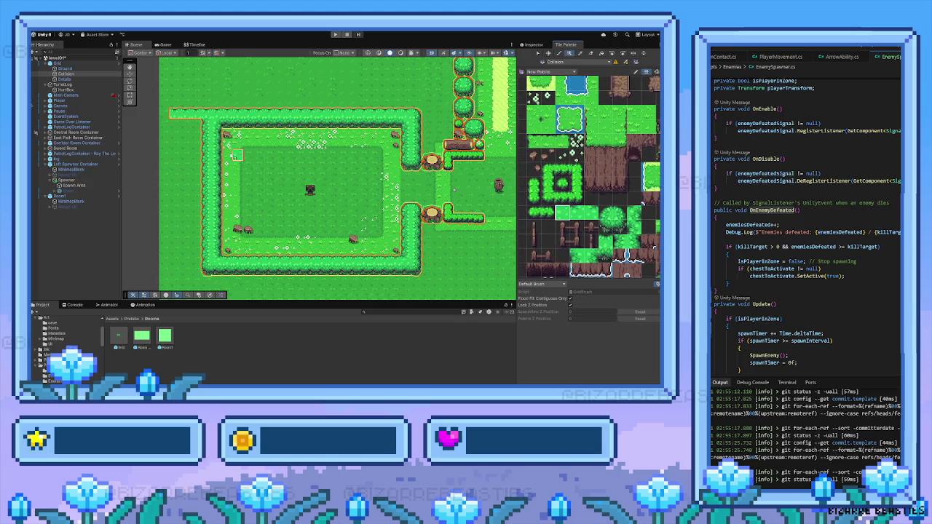
key("u")
mouse_move(204, 130)
left_mouse_down()
mouse_move(201, 274)
mouse_move(188, 271)
left_mouse_up()
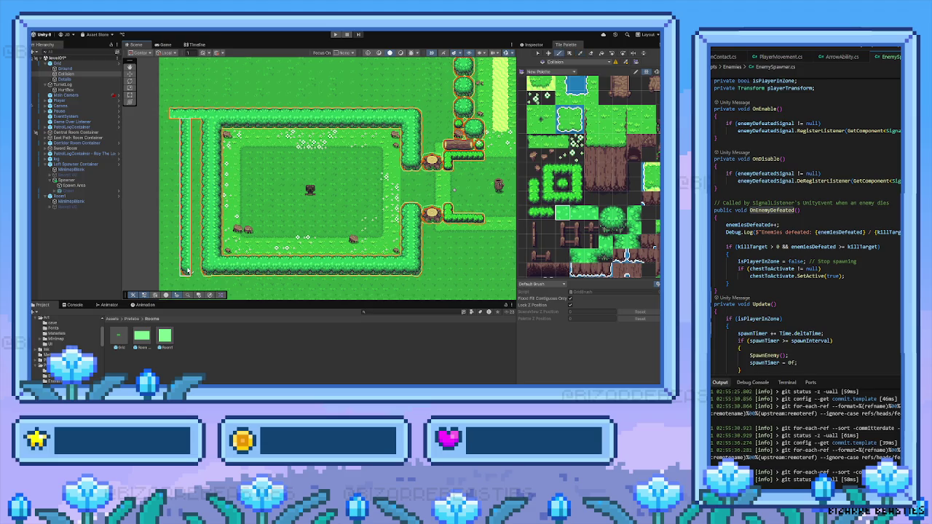
left_click_drag(194, 99, 197, 250)
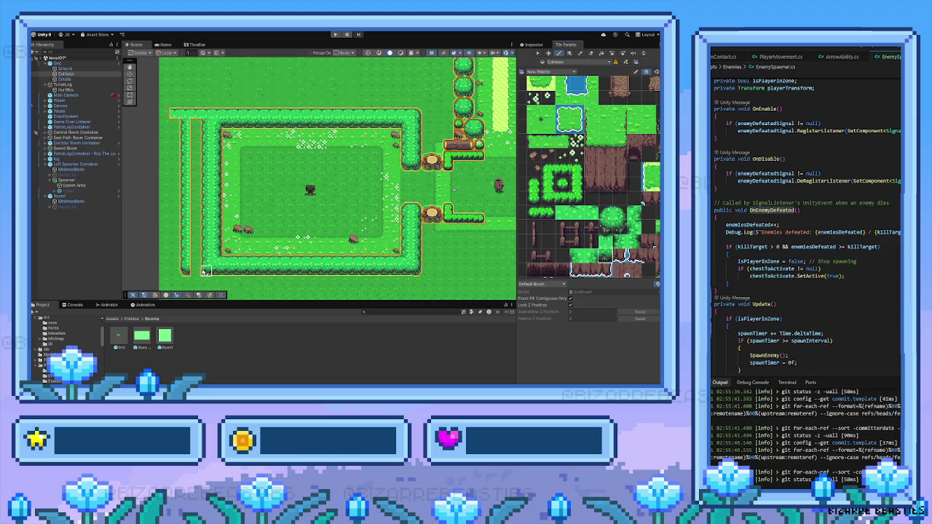
left_click(195, 273)
Step: Box-fill the left strip with a lighter hedge tile
left_click(564, 217)
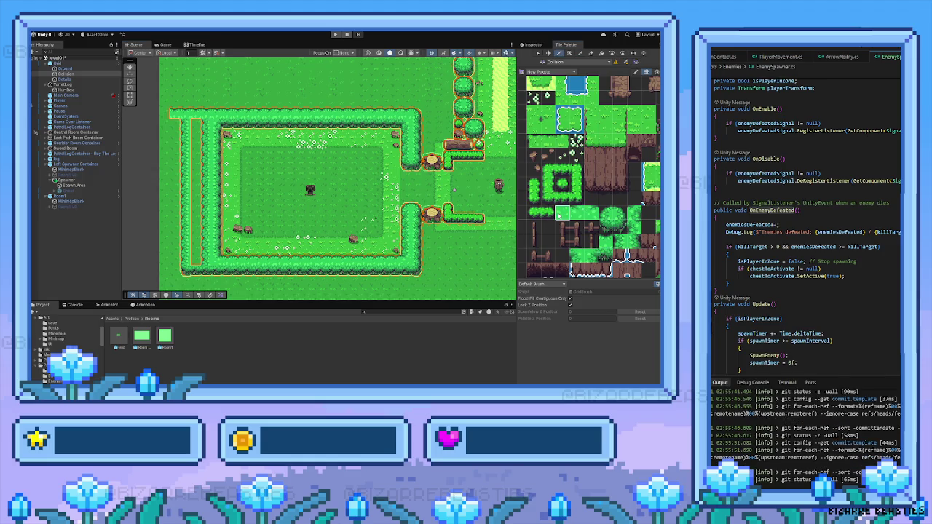
key("u")
left_click_drag(195, 122, 206, 260)
Step: Box-fill a hedge row along the top above the existing hedge
left_click_drag(259, 157, 257, 188)
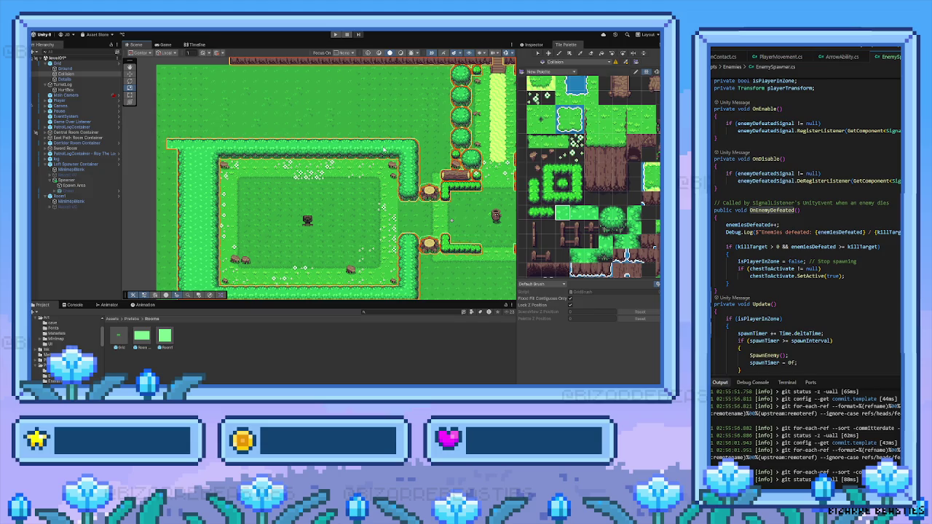
key("i")
key("b")
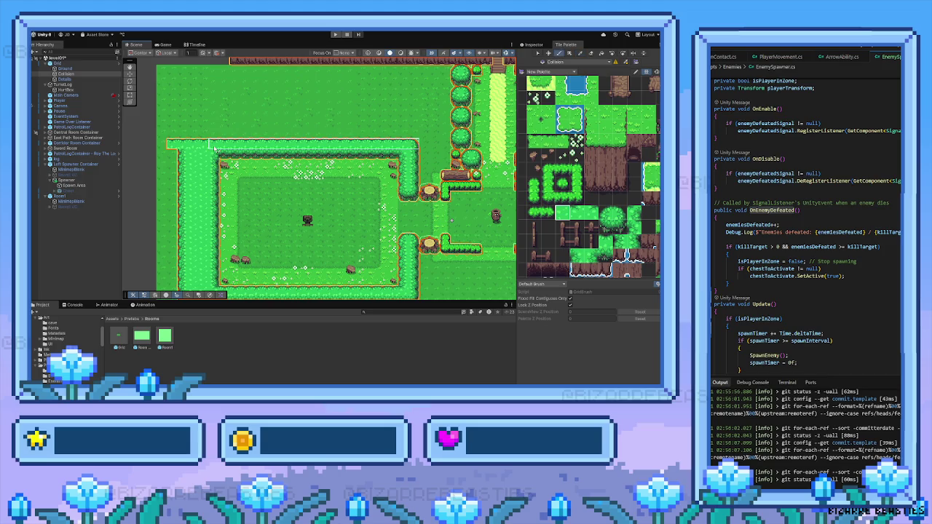
left_click(215, 142)
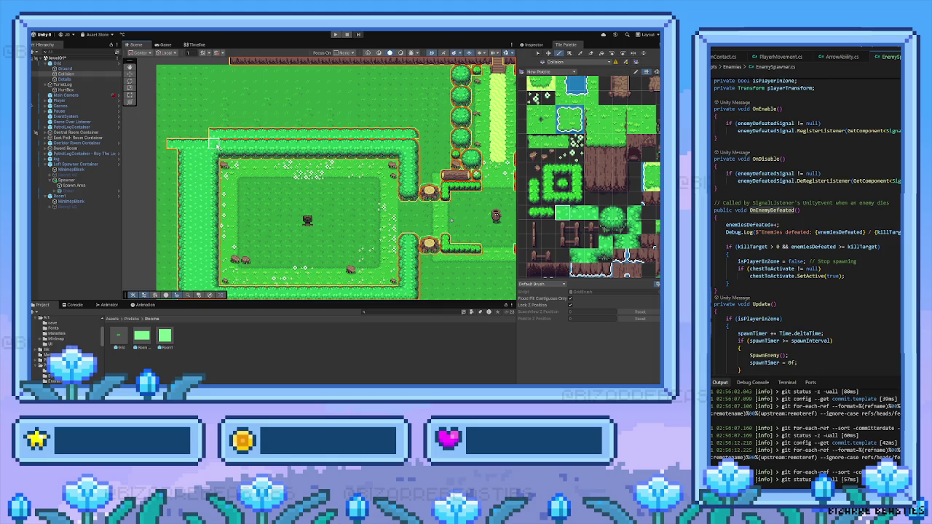
key("u")
left_click_drag(216, 144, 405, 144)
Step: Pick the hedge corner tile from the map, then select the hedge tile to paint with
key("i")
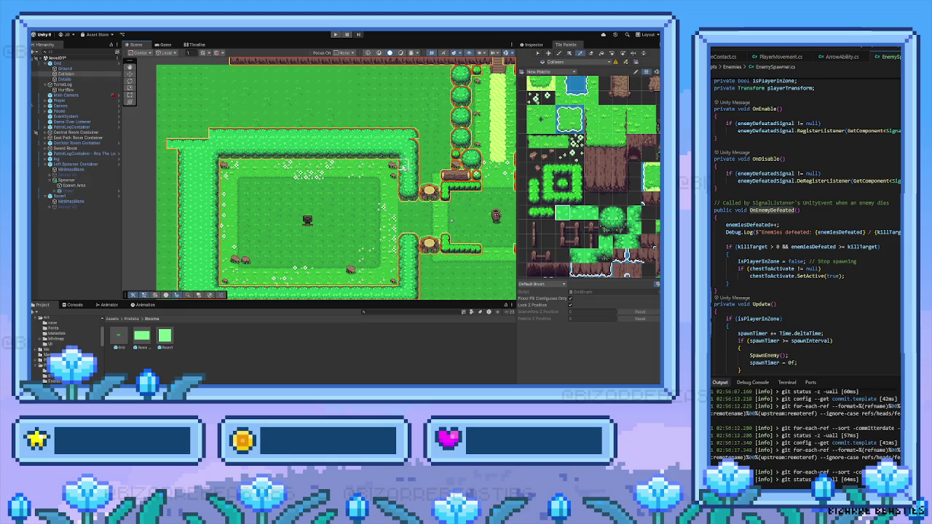
left_click(413, 166)
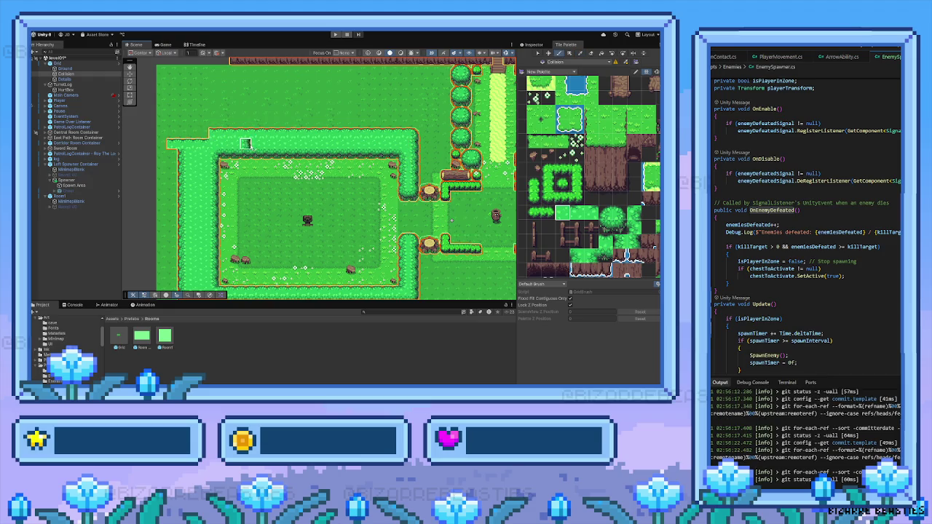
left_click(264, 135)
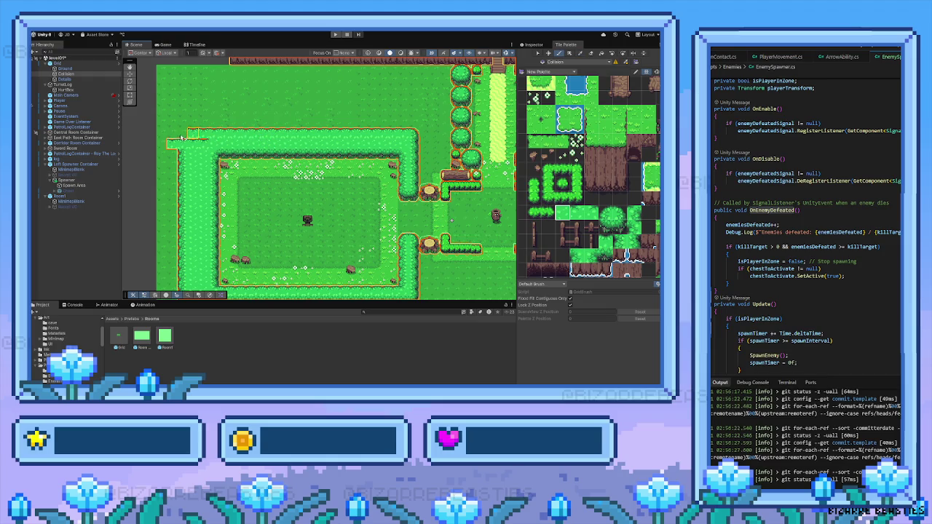
left_click(606, 213)
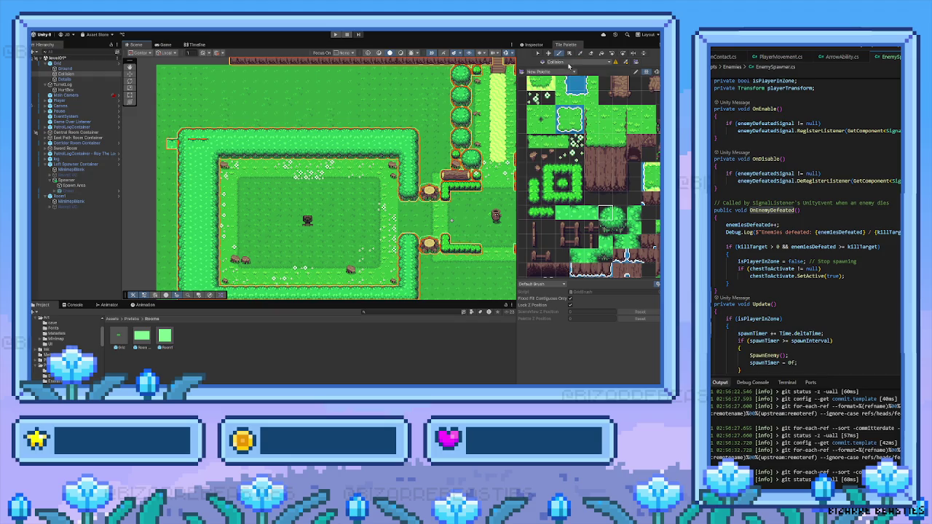
left_click(589, 54)
left_click(562, 212)
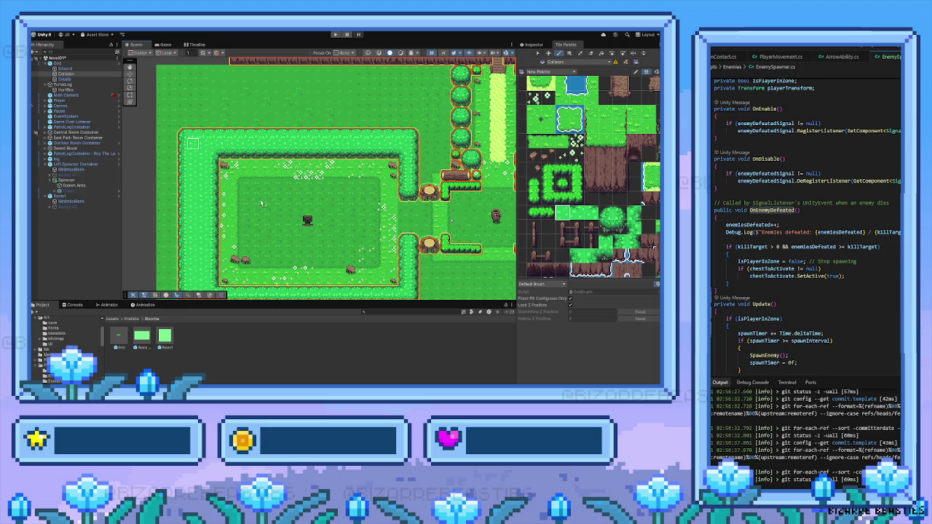
key("Down")
key("Left")
key("Right")
key("Down")
key("Right")
key("Down")
key("Right")
key("Down")
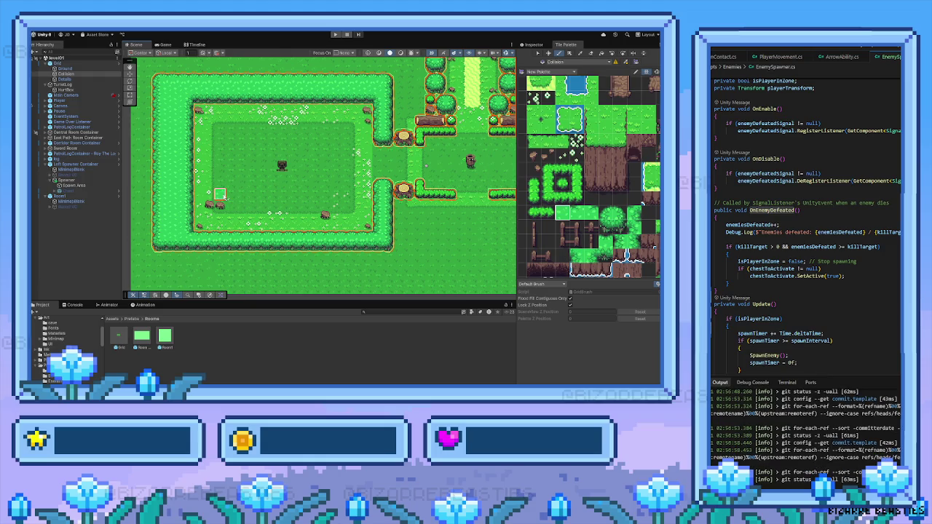
Step: Paint a hedge tile on the bottom hedge and select two adjacent hedge tiles as the brush
mouse_move(234, 186)
left_mouse_down()
mouse_move(284, 230)
mouse_move(273, 226)
mouse_move(268, 200)
left_mouse_up()
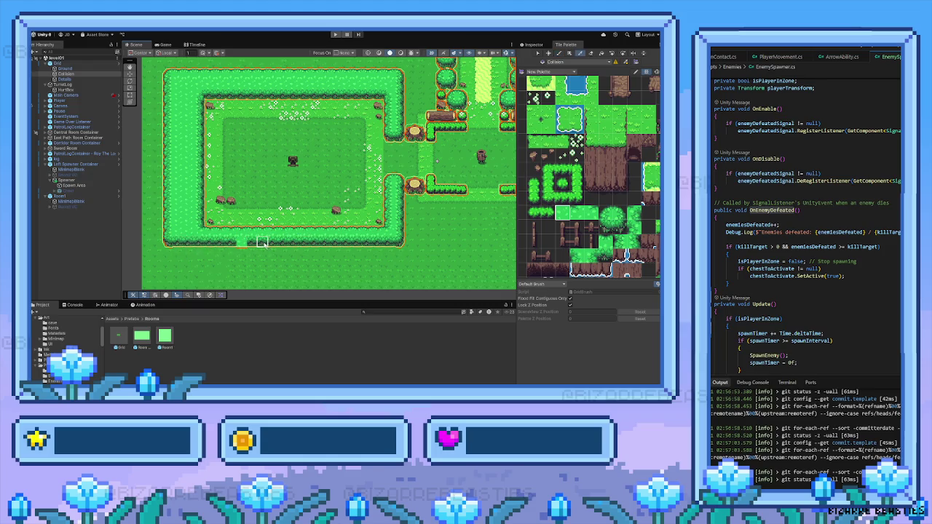
left_click(242, 244)
left_click(182, 86)
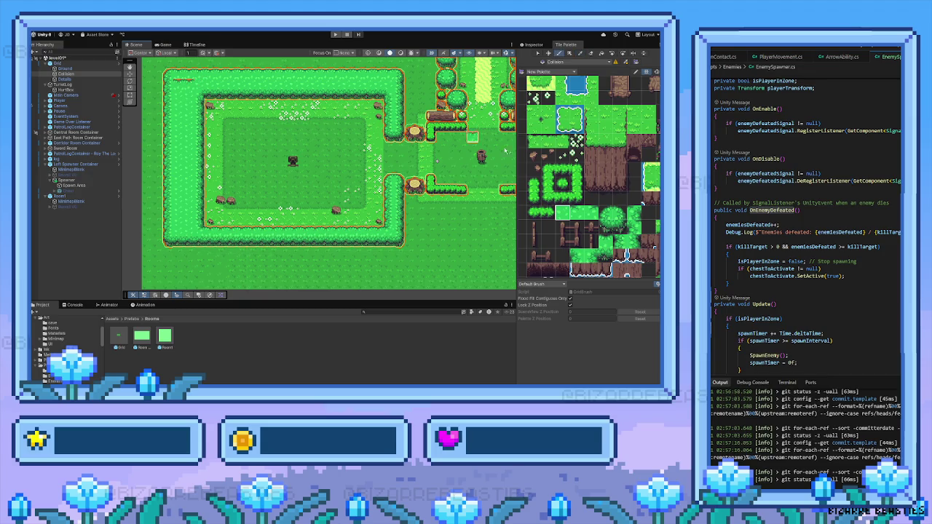
left_click_drag(562, 212, 577, 213)
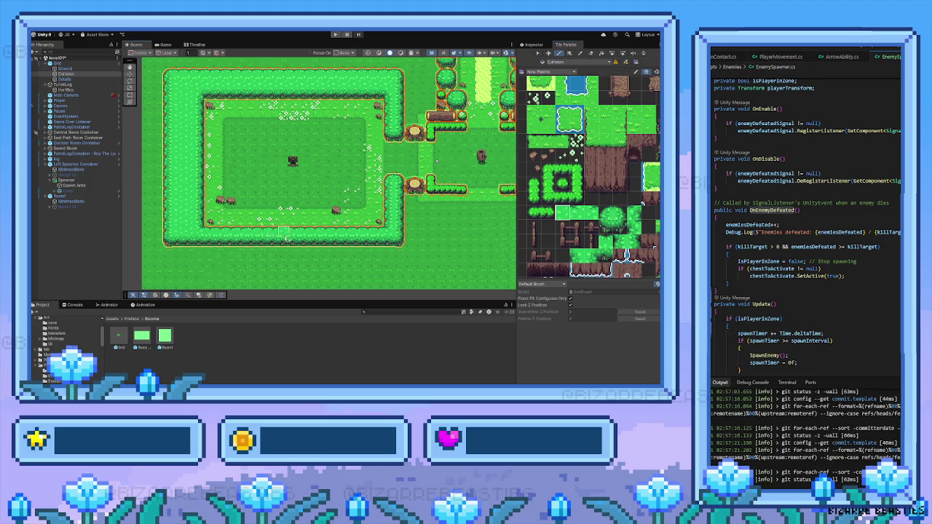
Step: Box-fill an extra hedge row across the room's bottom, then return to the Brush
left_click_drag(300, 224, 273, 220)
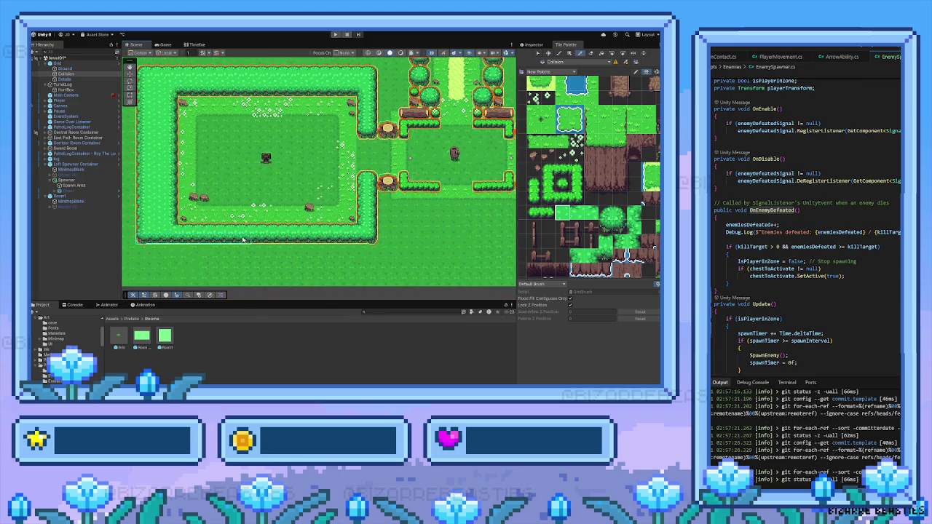
mouse_move(317, 240)
left_mouse_down()
mouse_move(373, 240)
mouse_move(372, 249)
left_mouse_up()
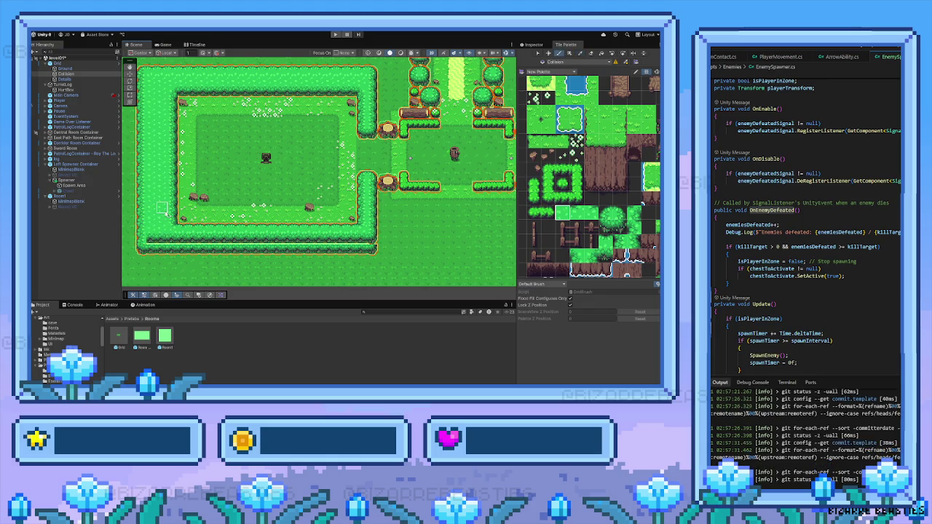
left_click_drag(155, 238, 372, 239)
key("b")
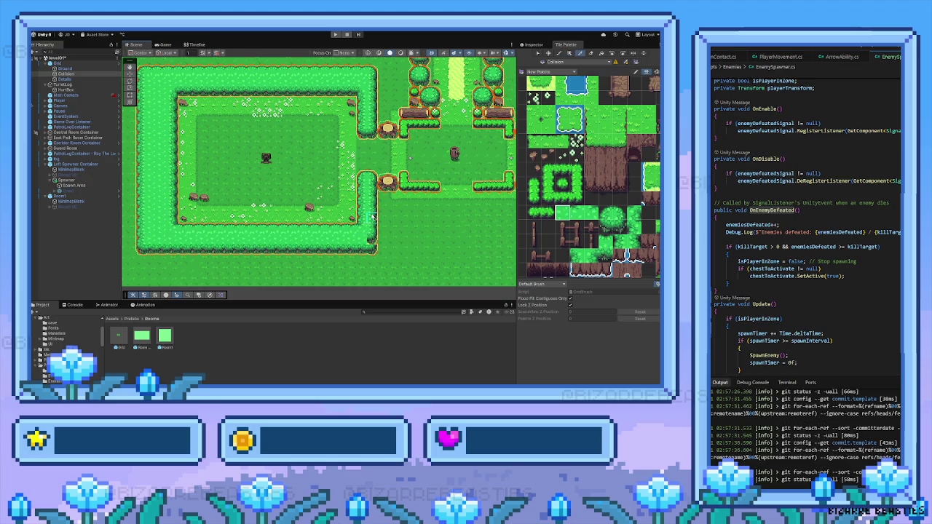
Step: Pick the two-tile hedge piece from the map and move to the corridor's hedges and stumps
left_click_drag(301, 168, 319, 198)
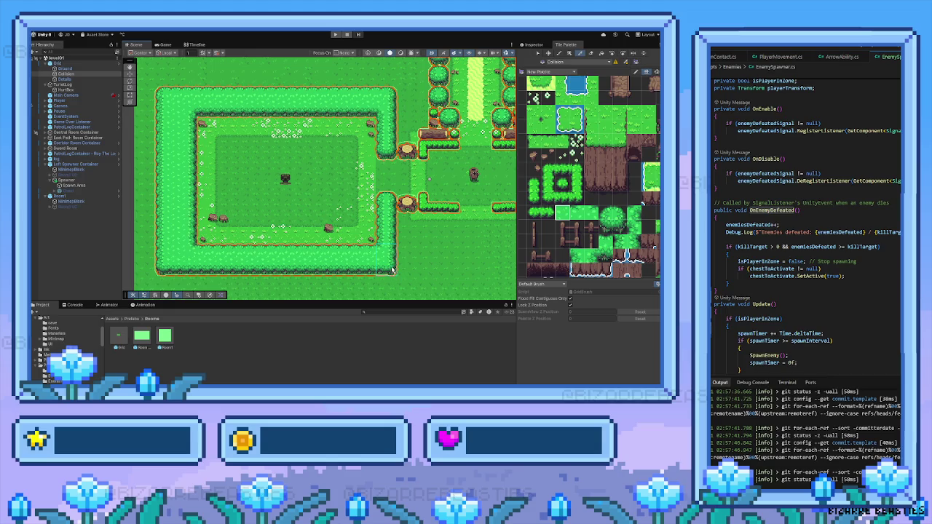
left_click(391, 270)
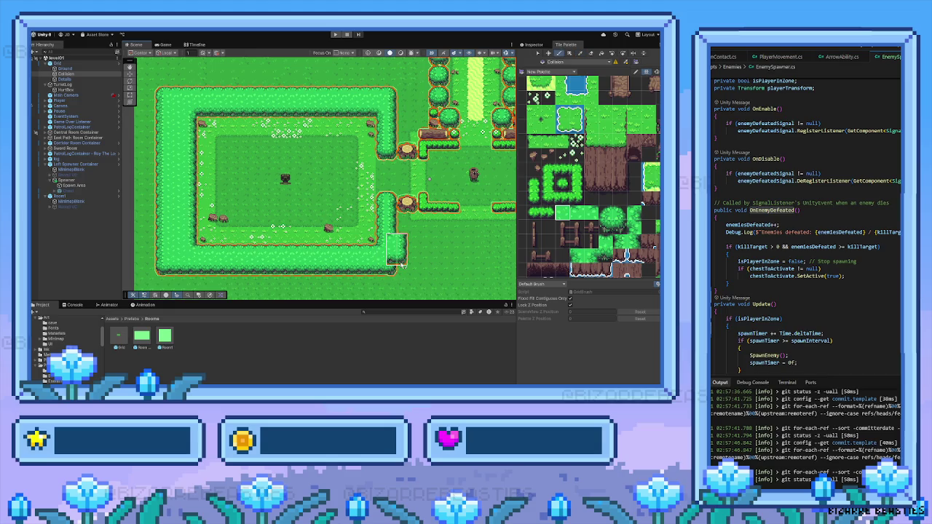
scroll(402, 265, "down", 3)
mouse_move(389, 181)
left_mouse_down()
mouse_move(294, 210)
mouse_move(336, 213)
mouse_move(340, 229)
left_mouse_up()
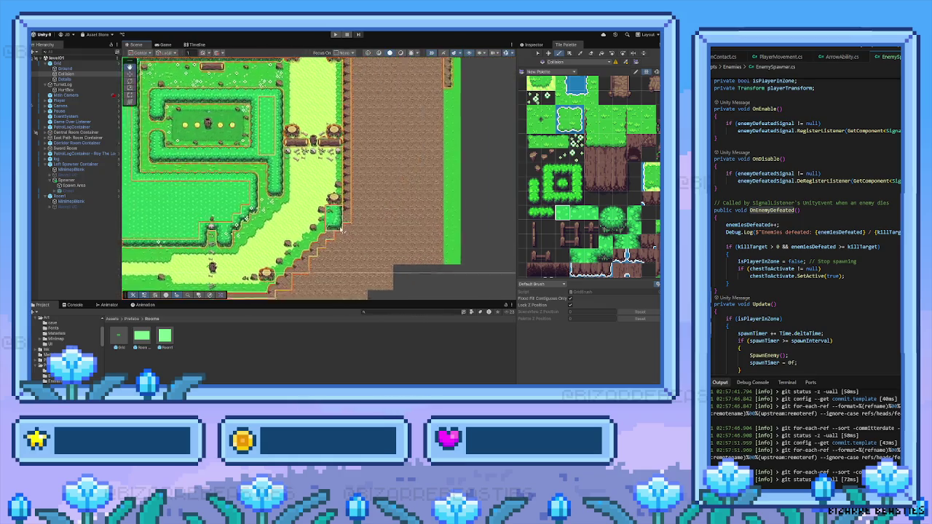
scroll(245, 227, "up", 1)
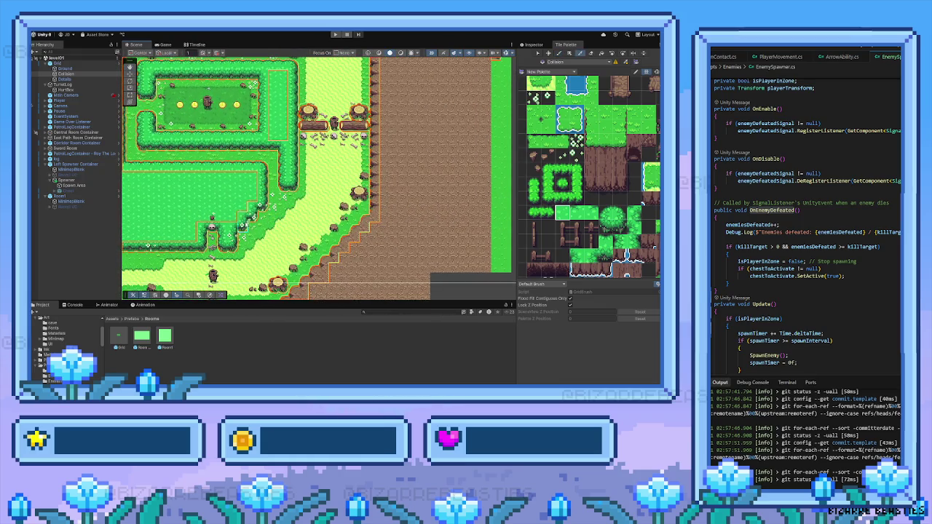
left_click_drag(197, 256, 297, 146)
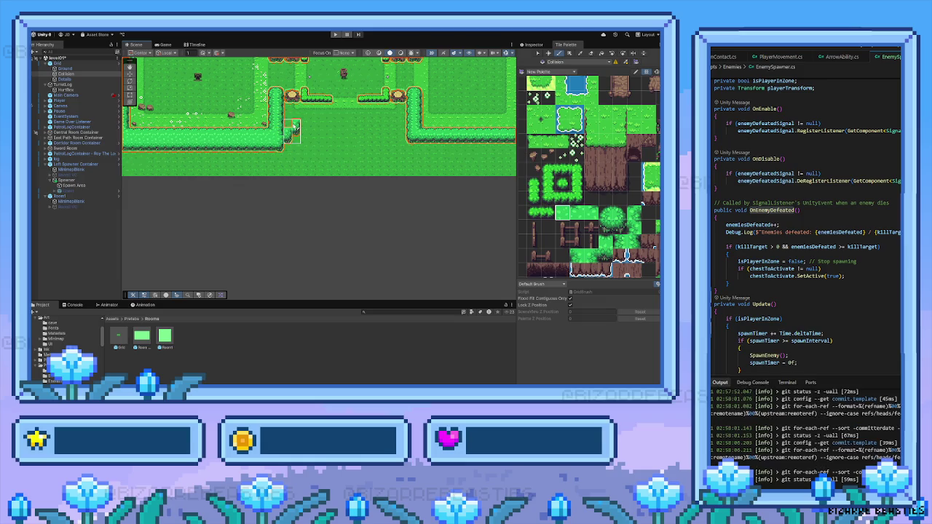
left_click_drag(271, 136, 270, 172)
scroll(270, 172, "up", 2)
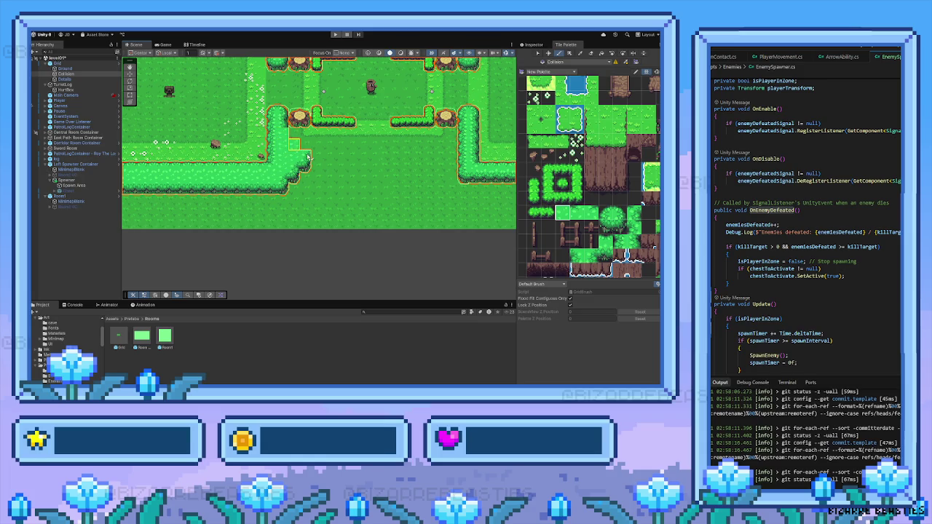
Step: Paint the hedge corner tile to reshape the corner beside the connecting path
left_click(618, 216)
left_click(294, 134)
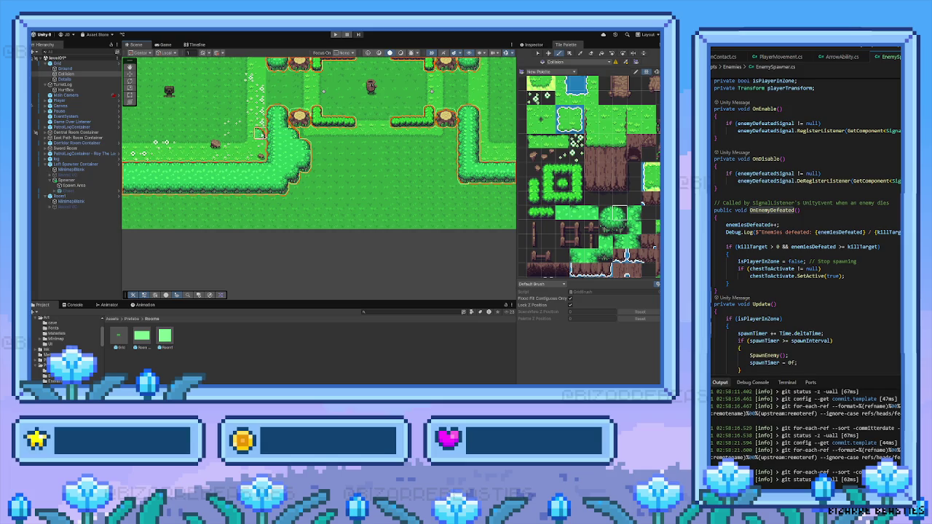
scroll(306, 168, "up", 2)
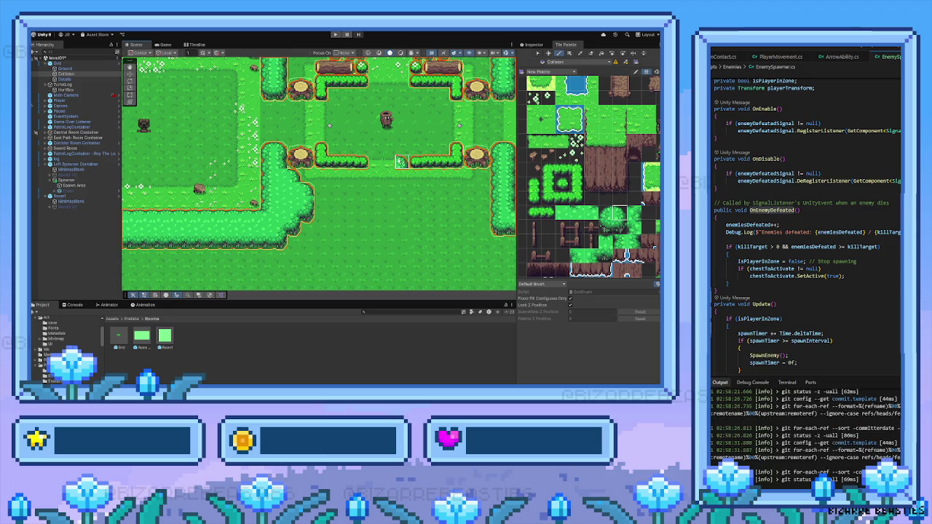
scroll(651, 217, "up", 1)
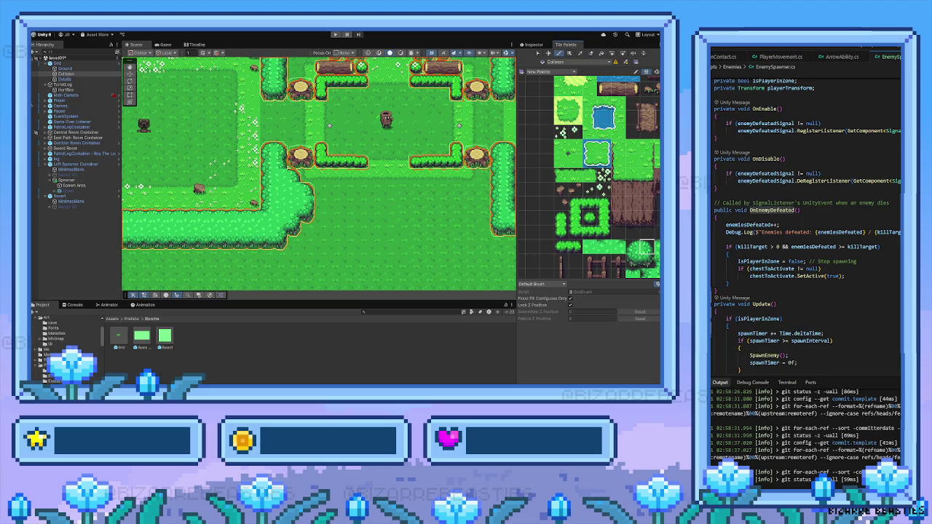
Step: Browse the Tile Palette and choose hedge and other tiles for the spawner room
left_click_drag(273, 177, 323, 219)
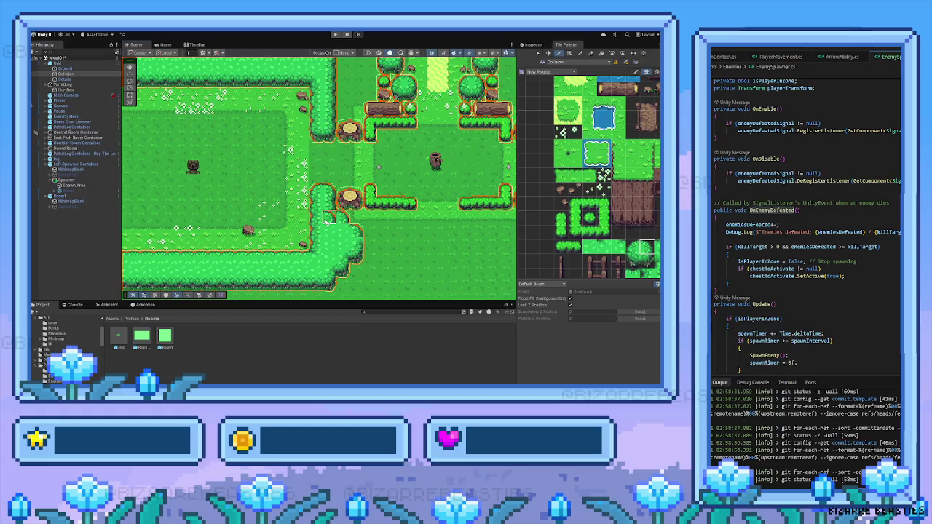
left_click_drag(579, 210, 552, 191)
left_click_drag(617, 226, 588, 211)
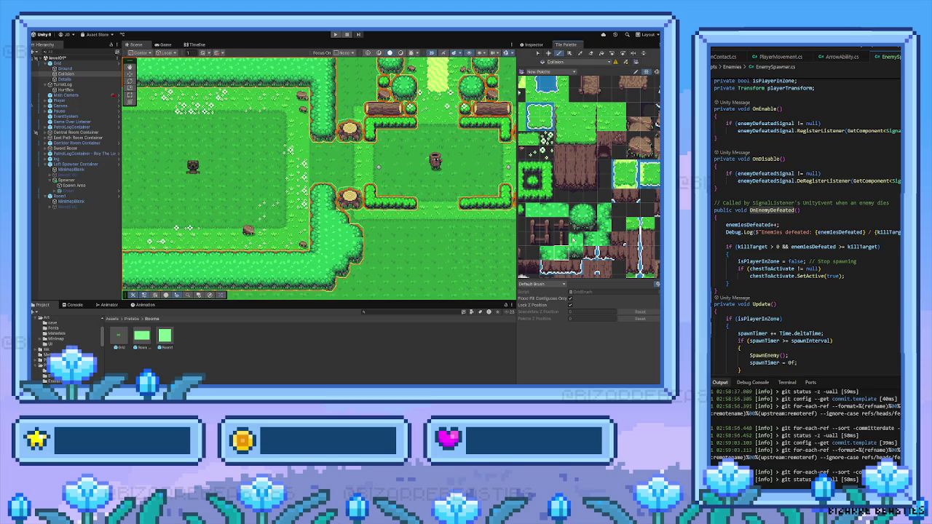
scroll(564, 226, "up", 2)
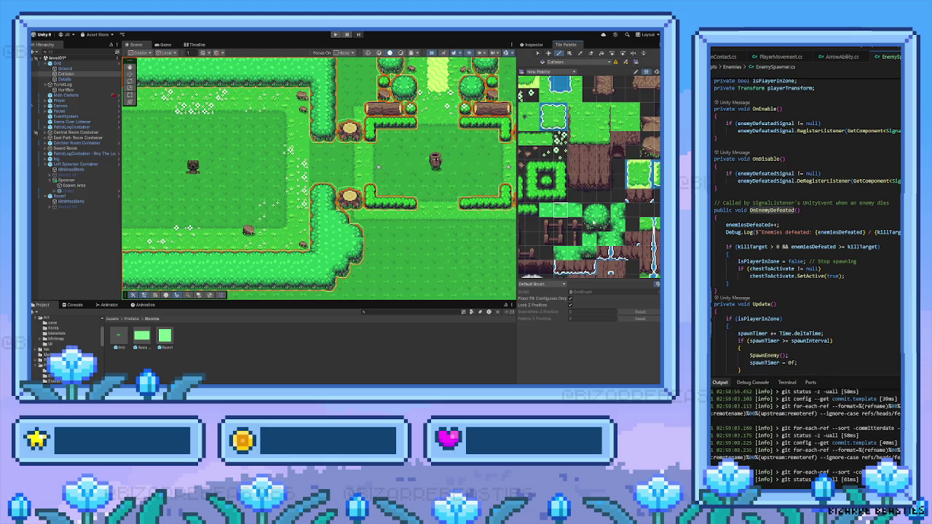
left_click(618, 210)
left_click_drag(533, 202, 574, 224)
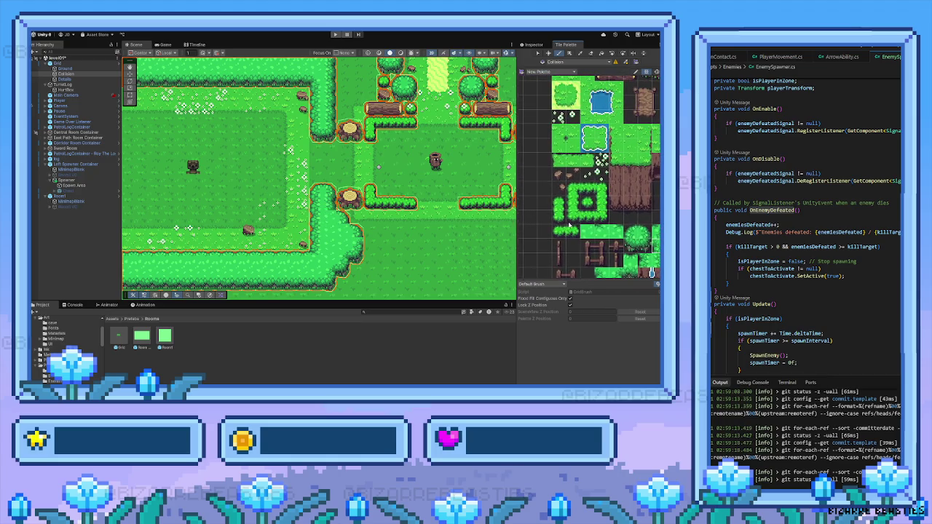
mouse_move(568, 227)
left_mouse_down()
mouse_move(552, 201)
mouse_move(577, 210)
left_mouse_up()
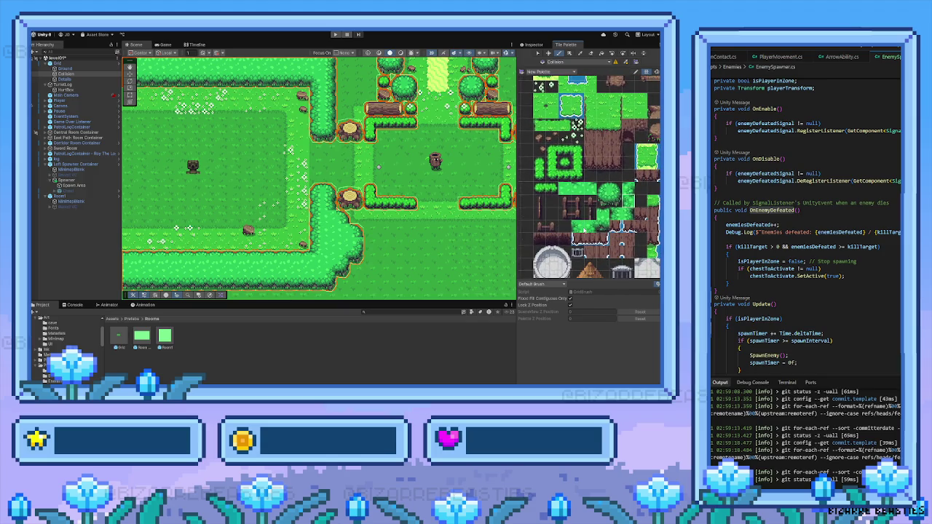
left_click(590, 227)
left_click(590, 188)
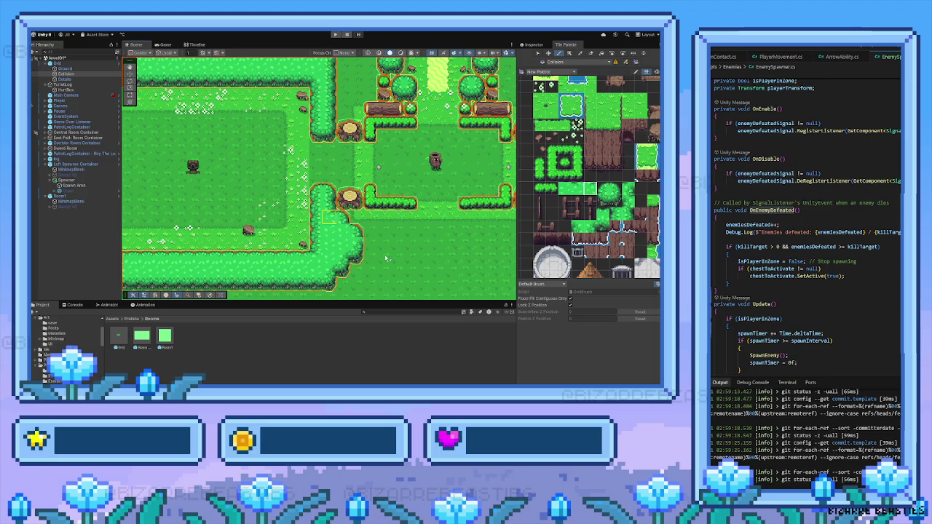
Step: Review the spawner room layout across the map, then start a playtest
scroll(329, 231, "up", 5)
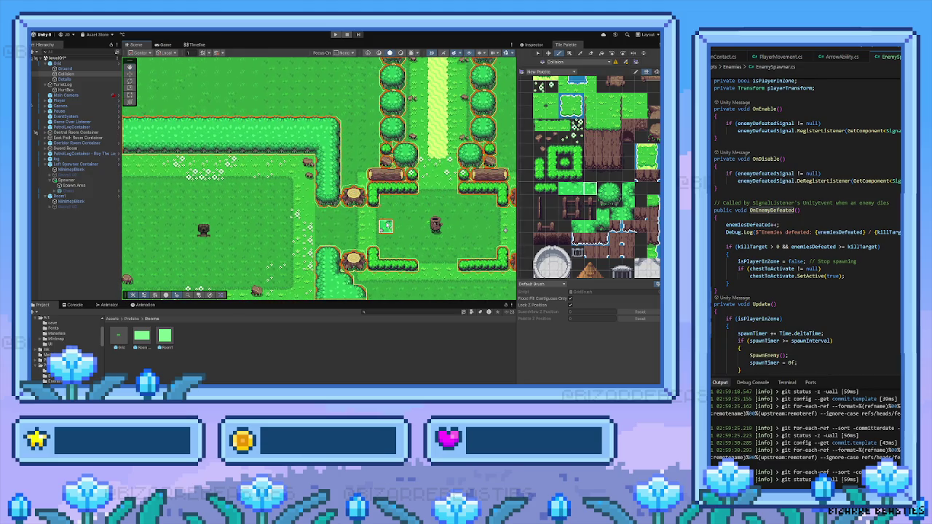
scroll(385, 226, "down", 5)
scroll(385, 226, "right", 3)
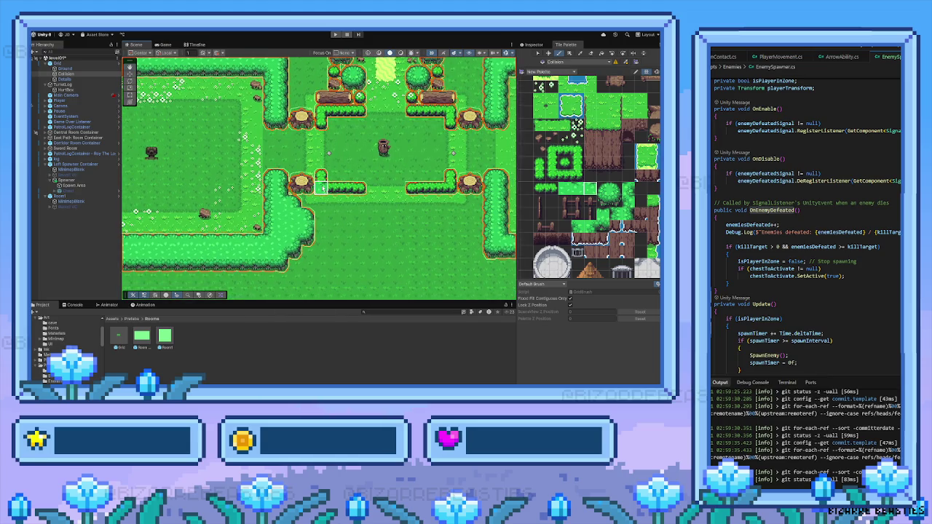
scroll(317, 192, "left", 5)
scroll(317, 192, "up", 3)
scroll(309, 194, "left", 1)
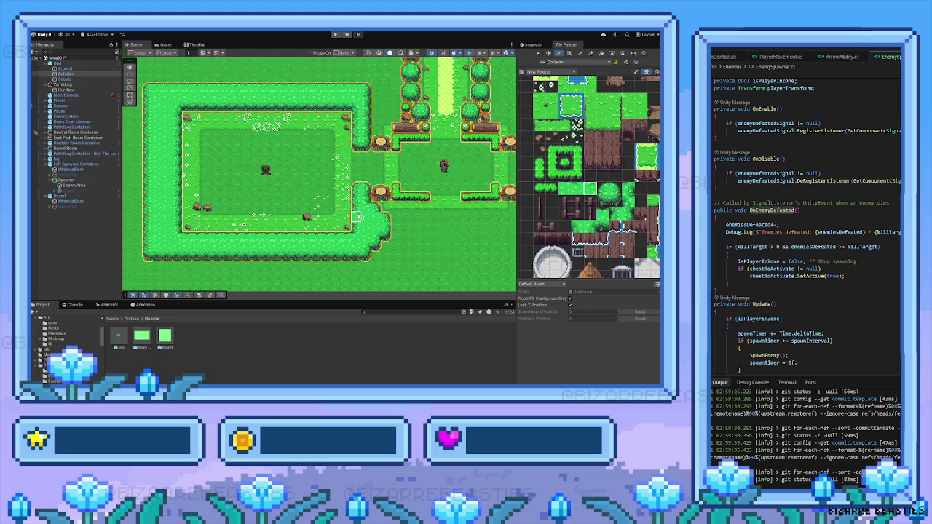
scroll(366, 216, "right", 3)
scroll(366, 216, "up", 2)
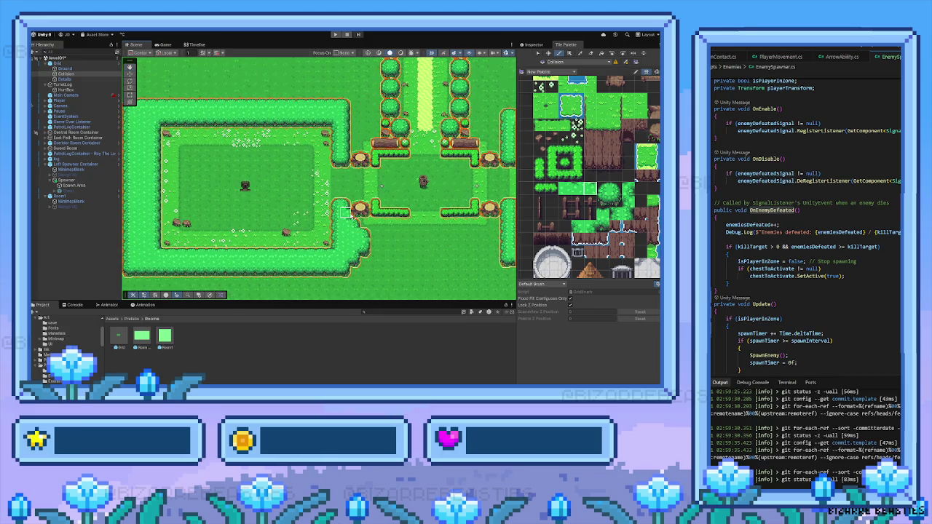
scroll(352, 216, "up", 4)
scroll(351, 216, "left", 3)
scroll(357, 207, "left", 1)
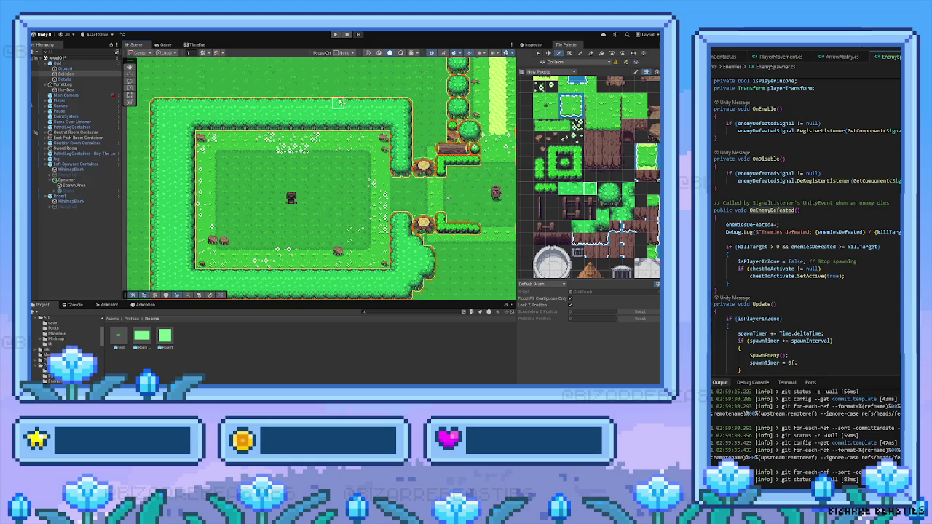
left_click(334, 35)
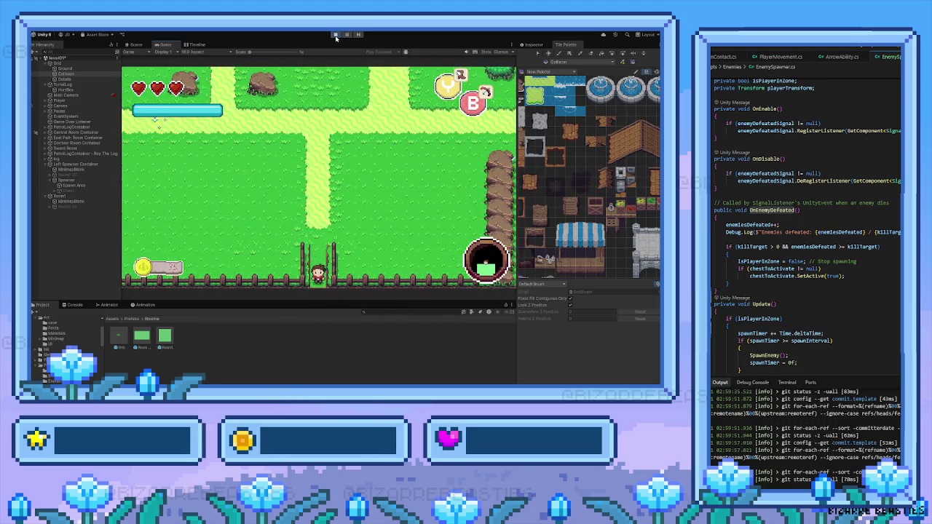
Step: Walk the character down the stairs into the spawner room and kill the first log enemies
key("Down")
key("Down")
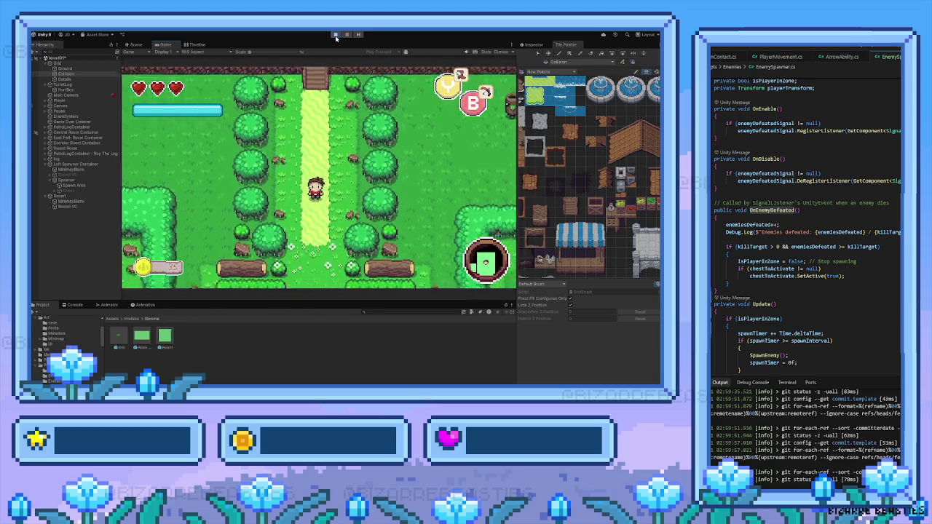
key("Left")
key("Right")
key("Right")
key("space")
key("Left")
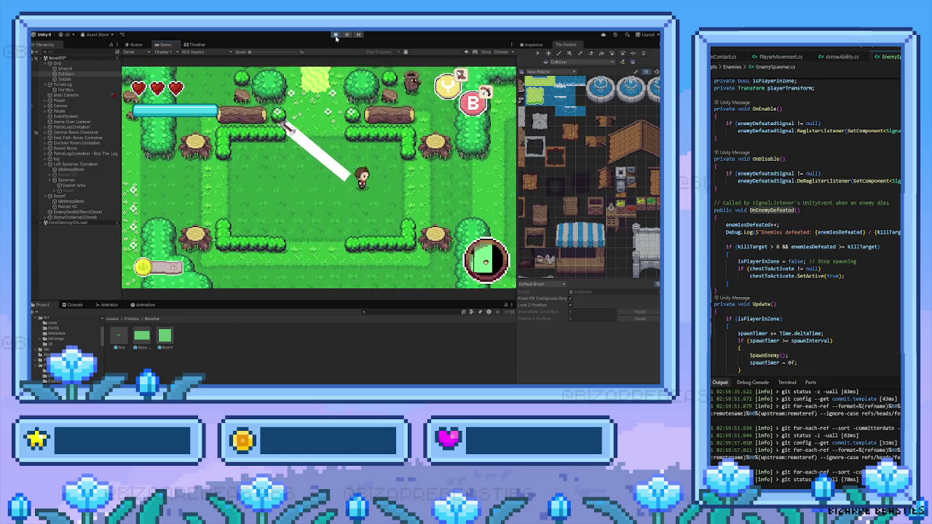
key("Down")
key("Left")
key("Left")
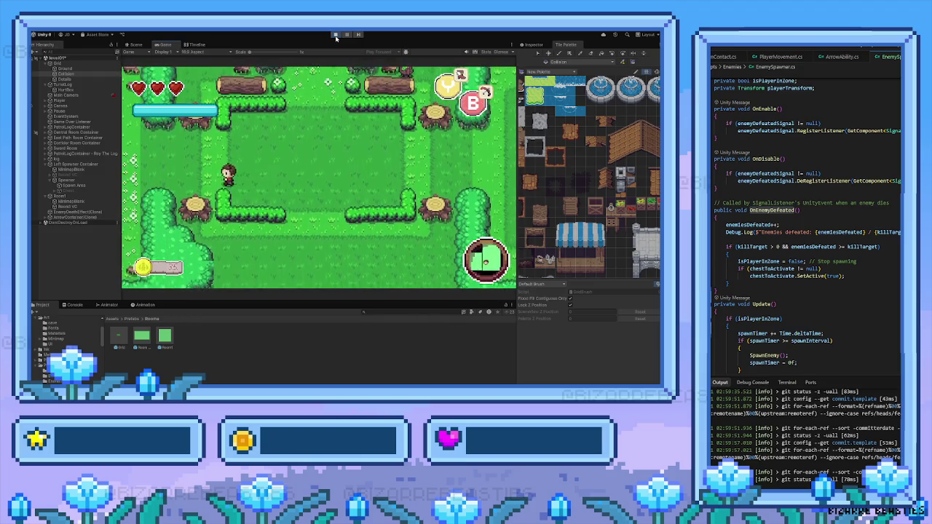
key("Left")
key("Up")
Step: Keep moving around the room as new logs spawn, striking another log enemy down
key("Left")
key("Up")
key("Right")
key("Right")
key("space")
key("Down")
key("Left")
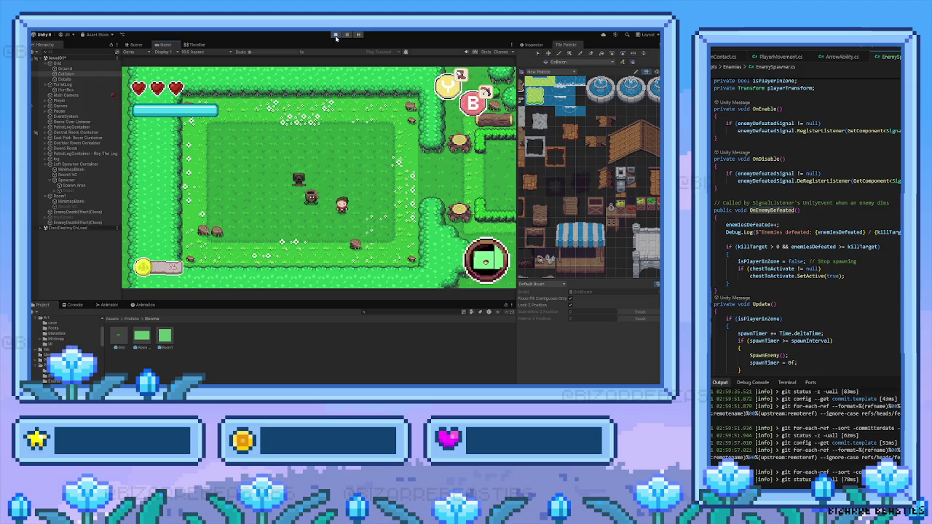
key("Left")
key("Up")
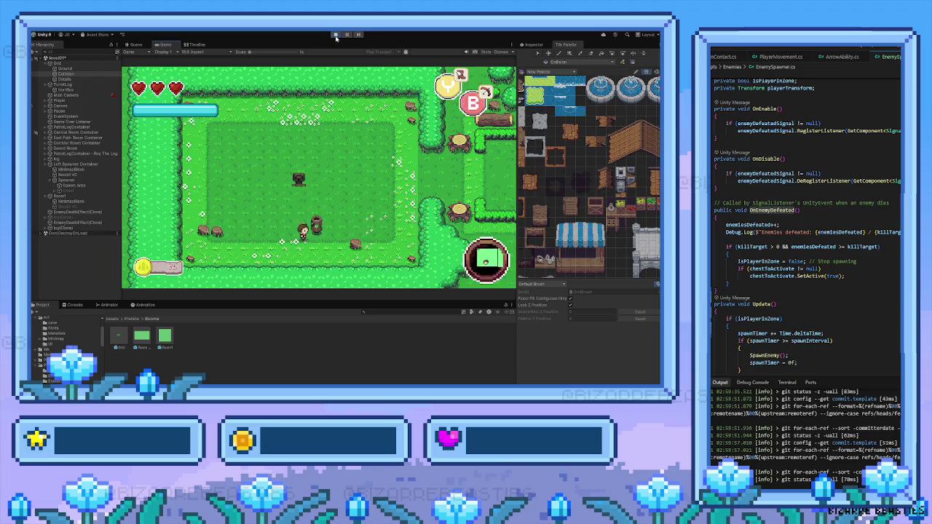
key("Right")
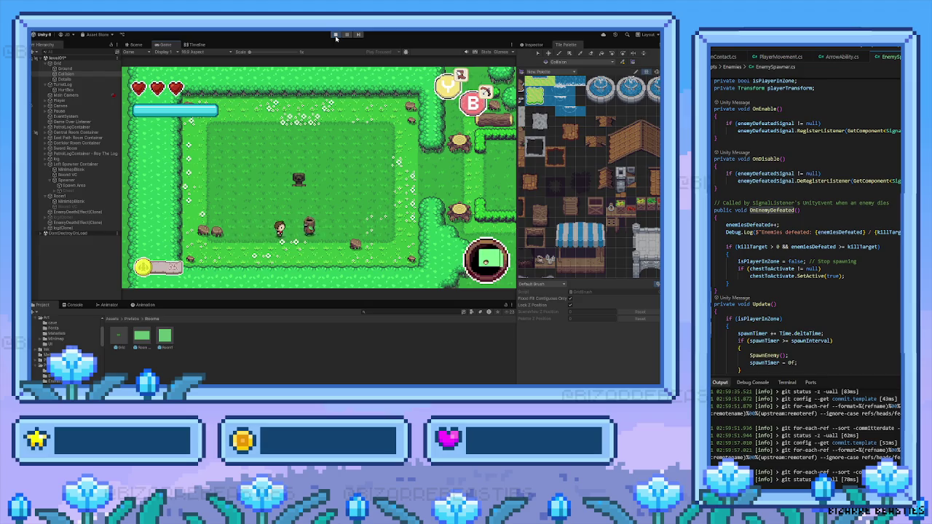
key("Right")
key("space")
key("Left")
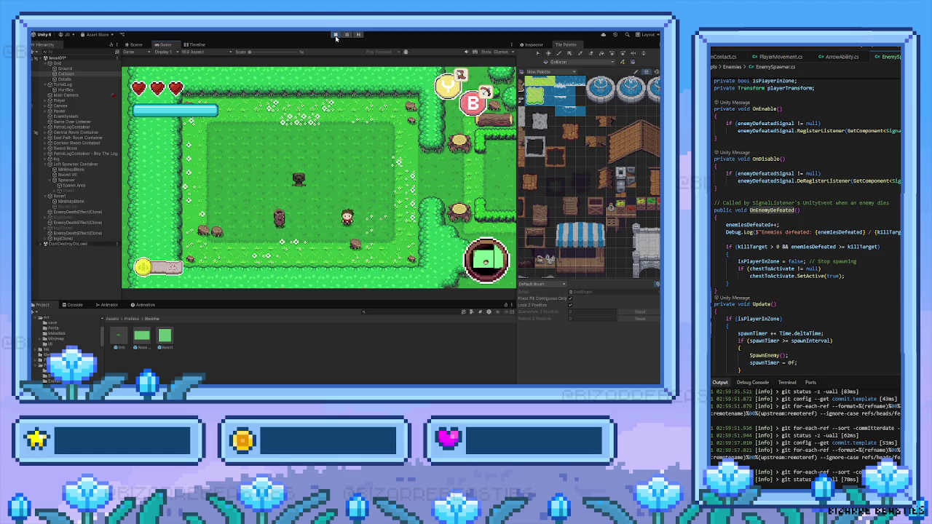
key("Up")
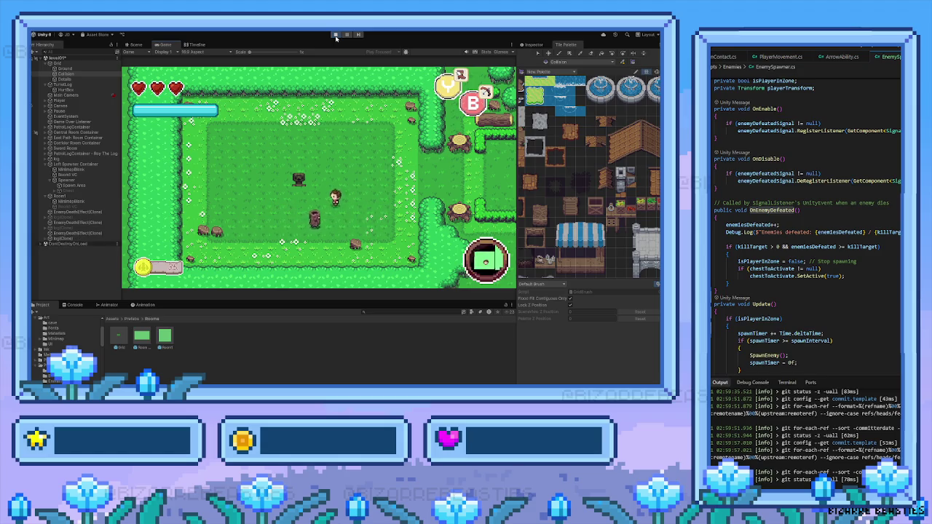
key("Left")
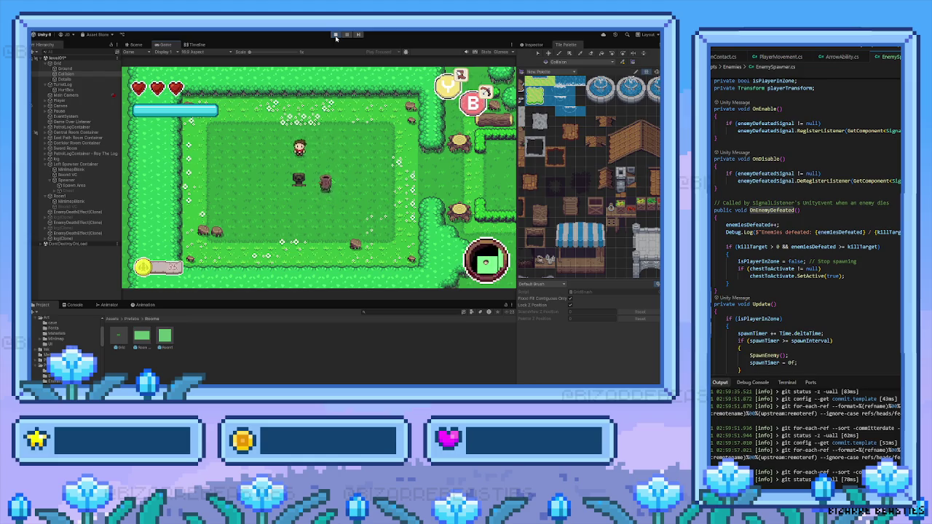
key("Down")
key("Right")
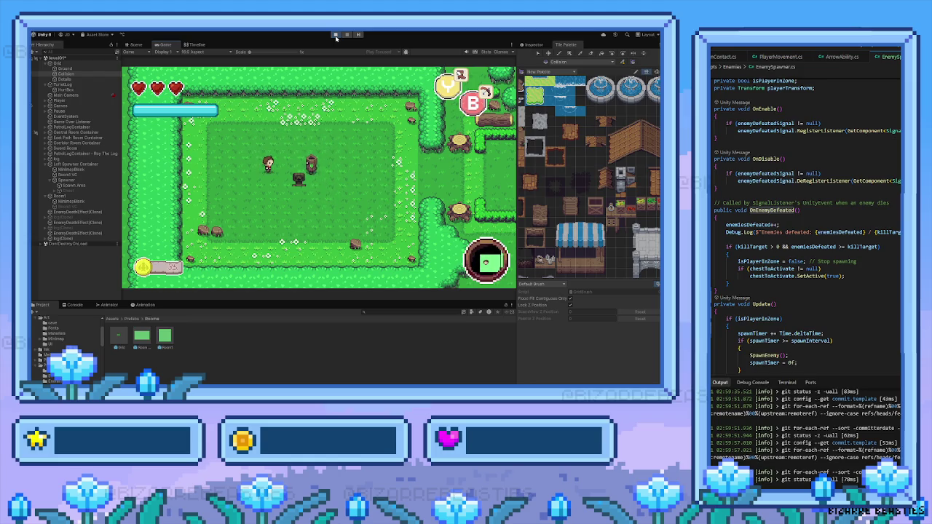
Step: Dodge through the clearing and burn two log enemies with fire
key("Left")
key("Left")
key("Down")
key("Left")
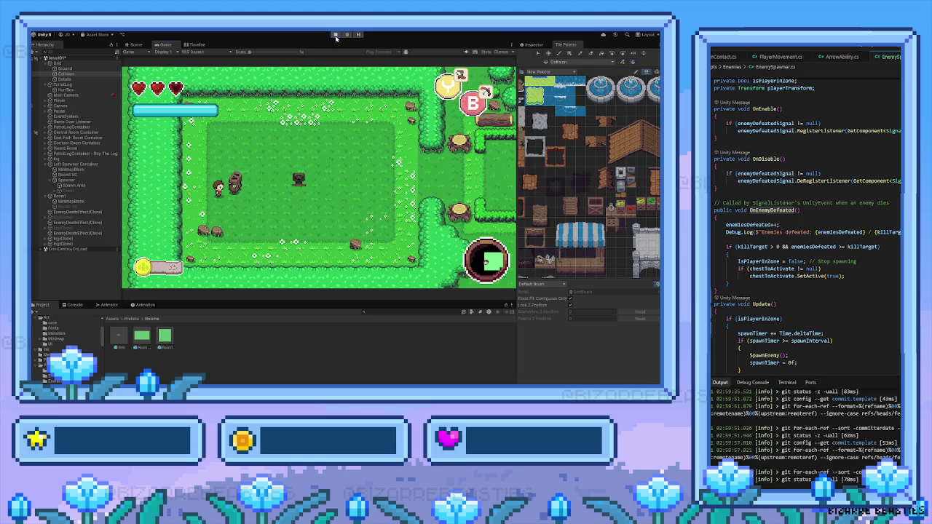
key("Right")
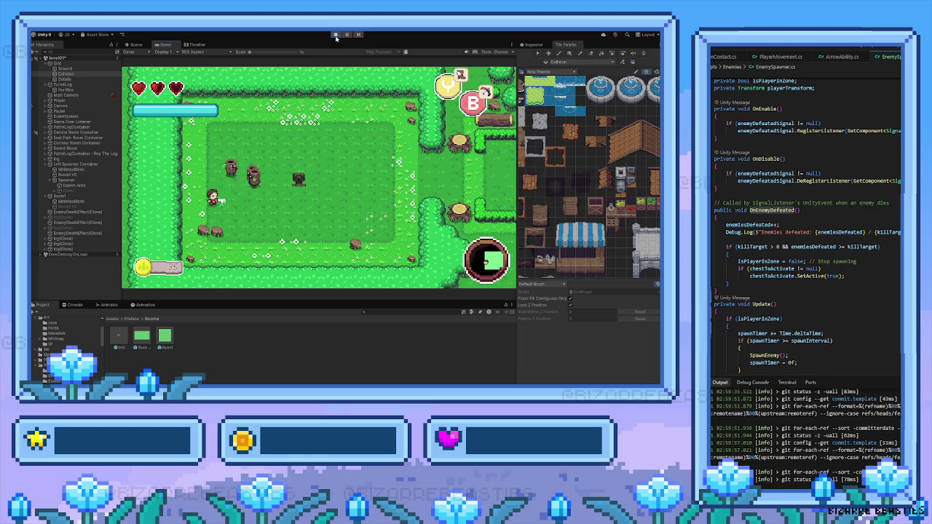
key("Down")
key("Left")
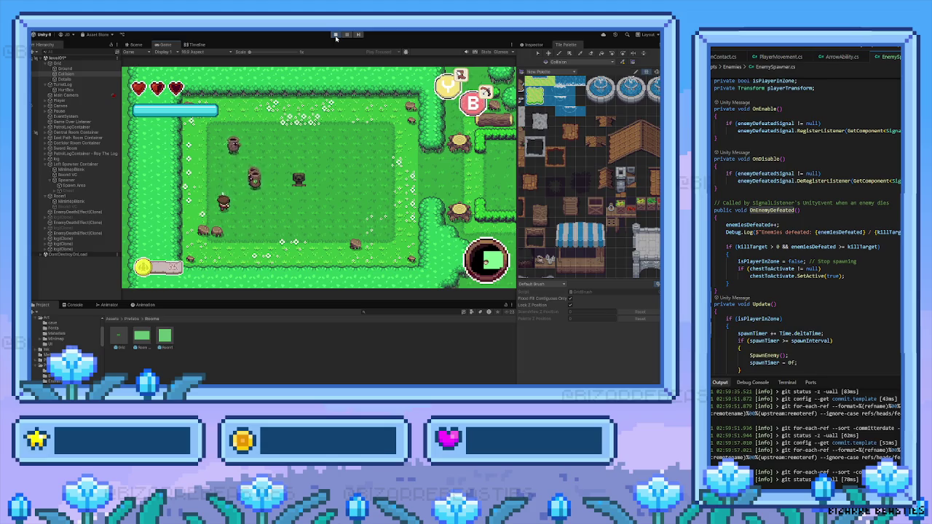
key("Right")
key("Up")
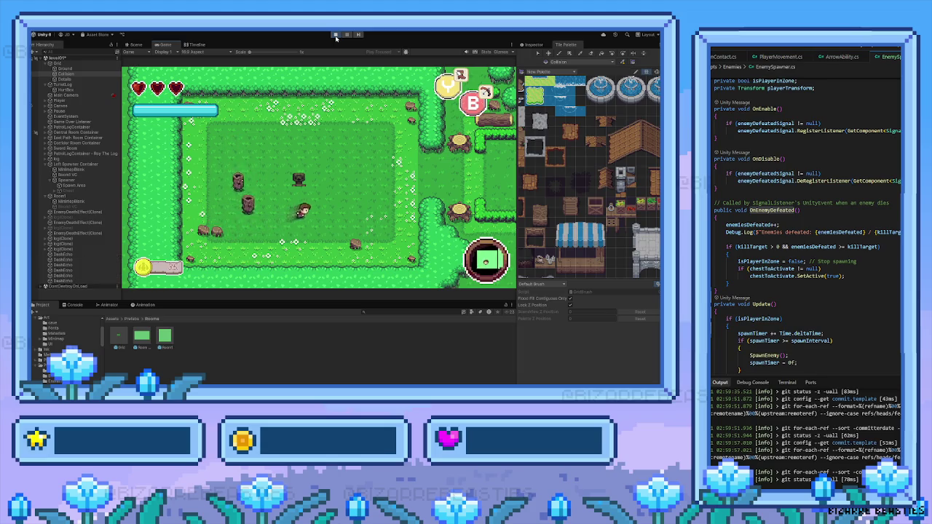
key("space")
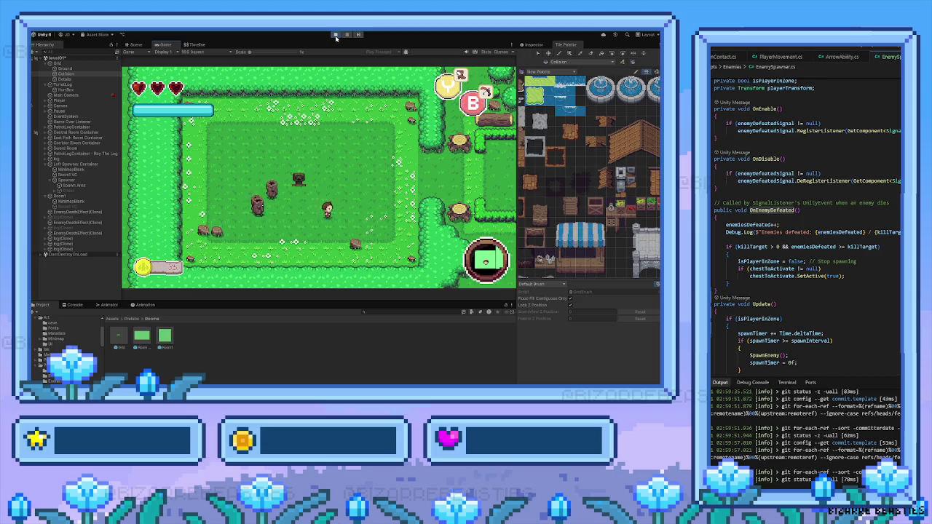
key("Left")
key("Up")
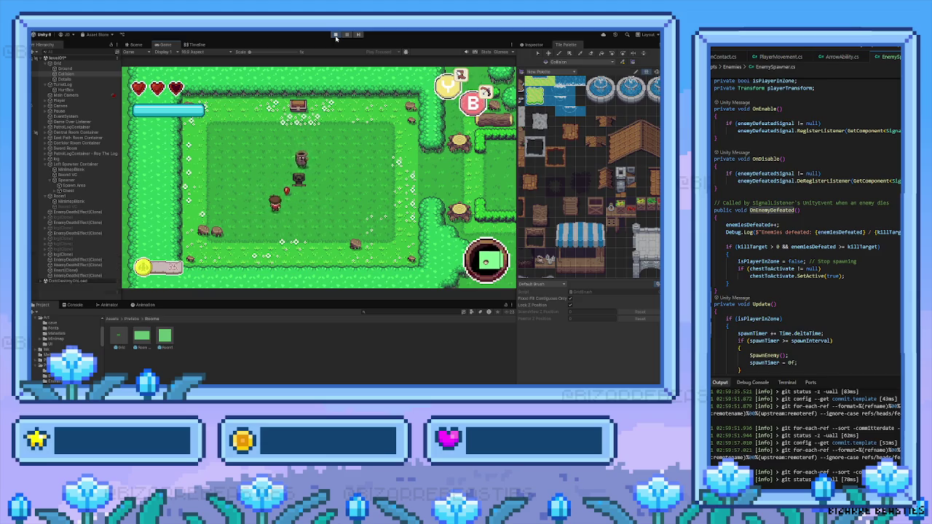
Step: Collect the dropped heart, then open the top chest and dismiss the potion message
key("Left")
key("Up")
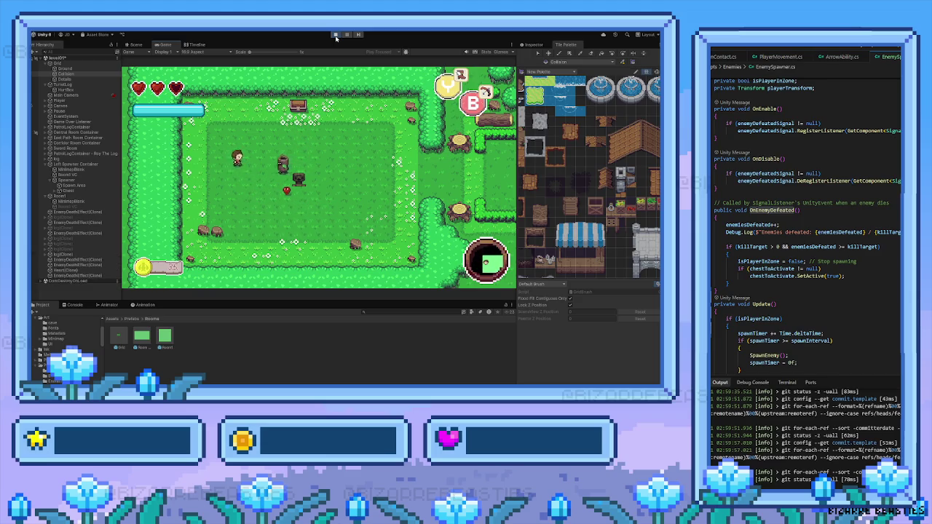
key("Right")
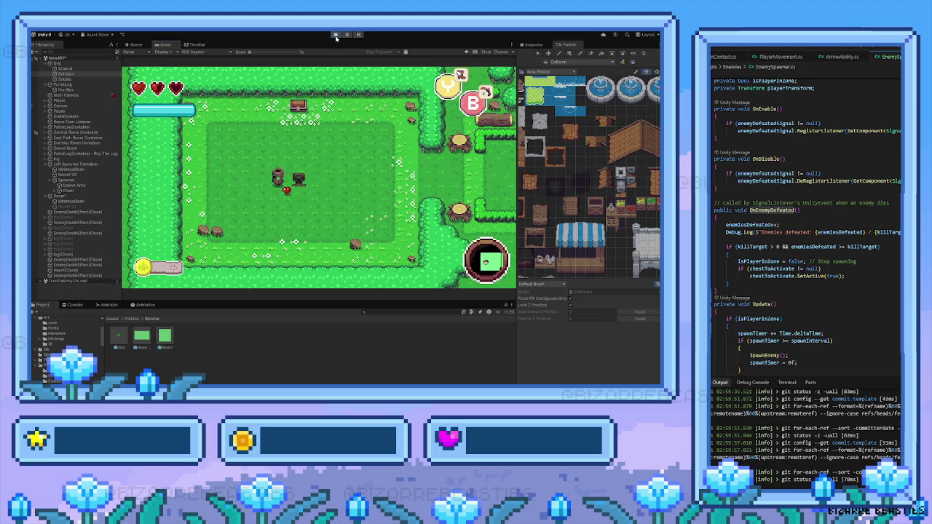
key("Right")
key("Up")
key("space")
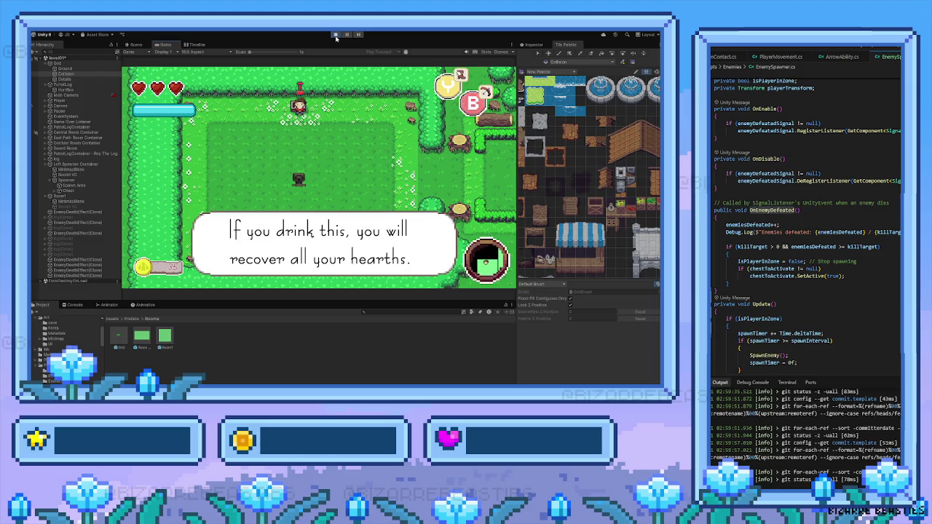
key("space")
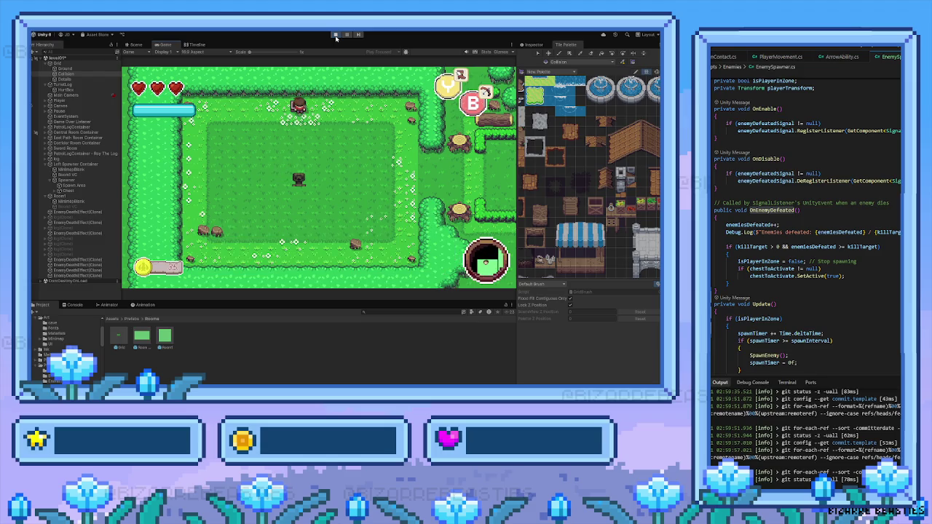
Step: Walk up the northern path into the dirt room and cast a fireball at an enemy
key("Right")
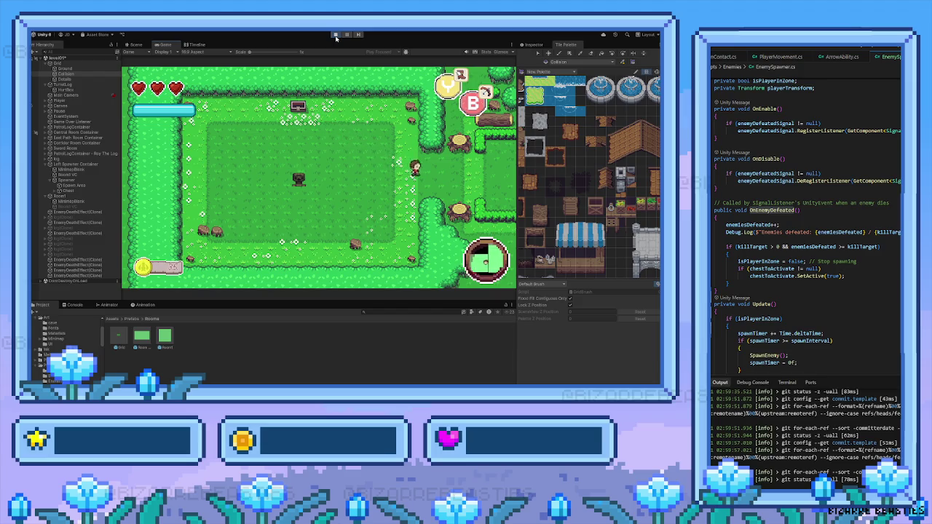
key("Up")
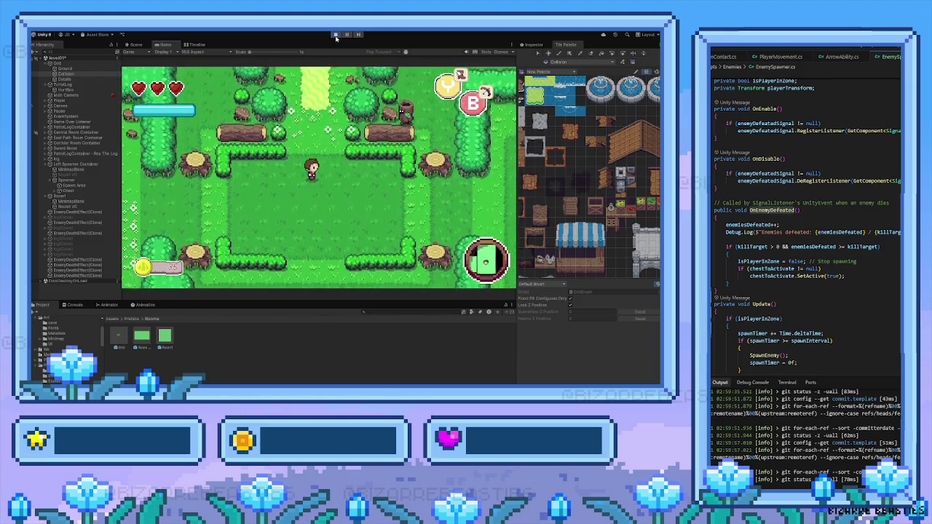
key("Up")
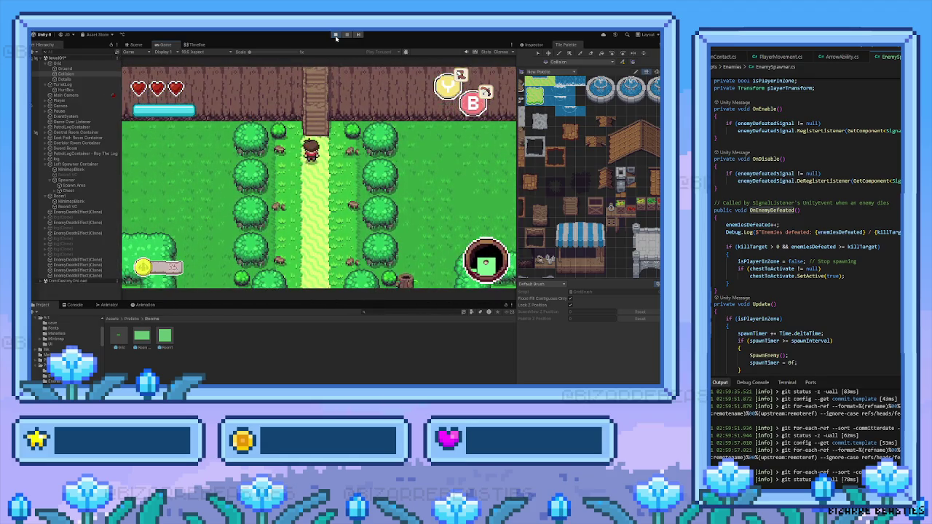
key("Up")
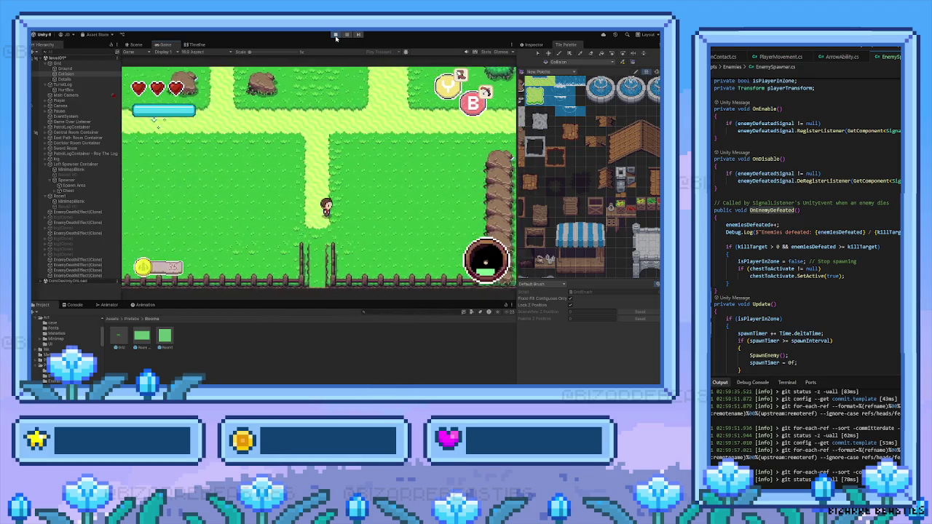
key("Right")
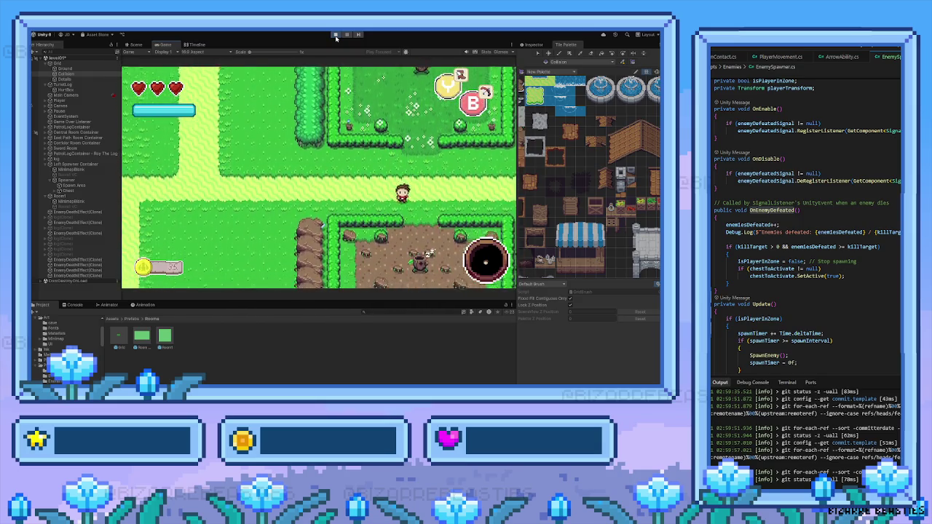
key("Down")
key("Left")
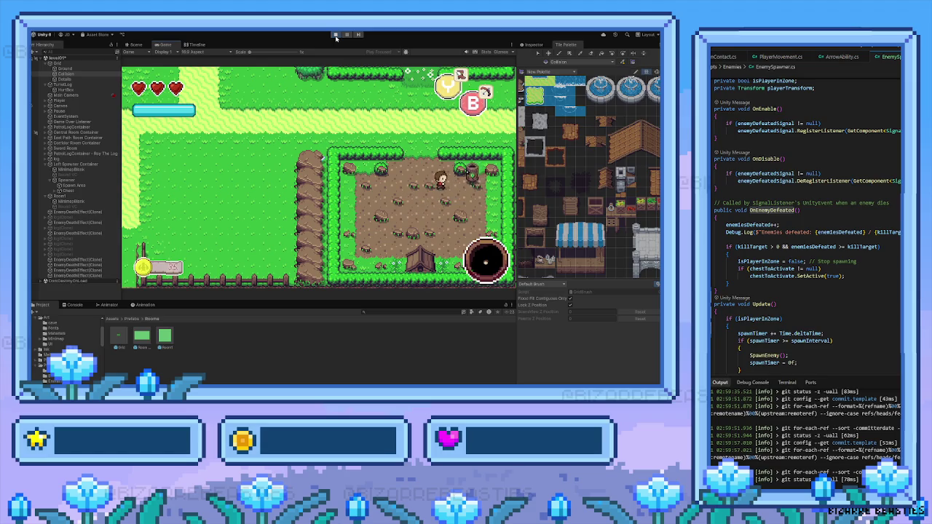
key("Right")
key("Up")
key("Left")
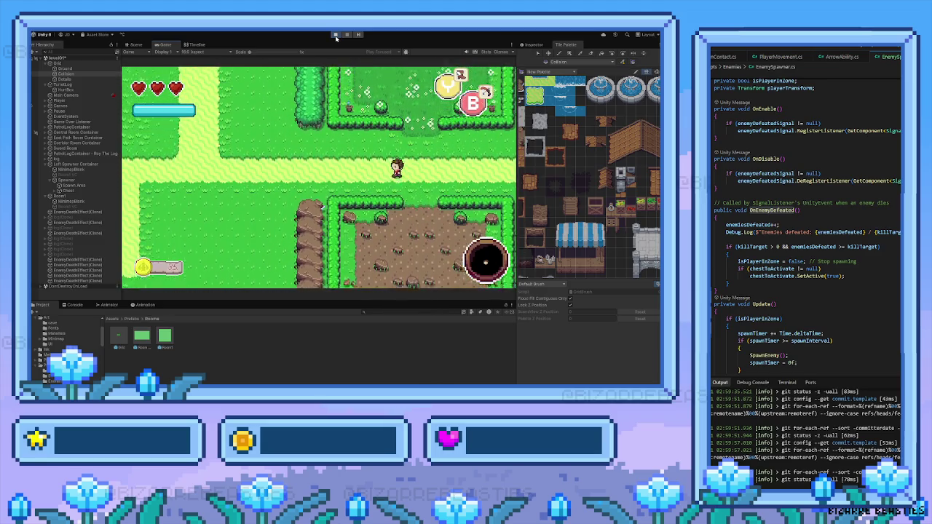
Step: Dash left through the fence gate into the hedge room and the enemy room beside it
key("Left")
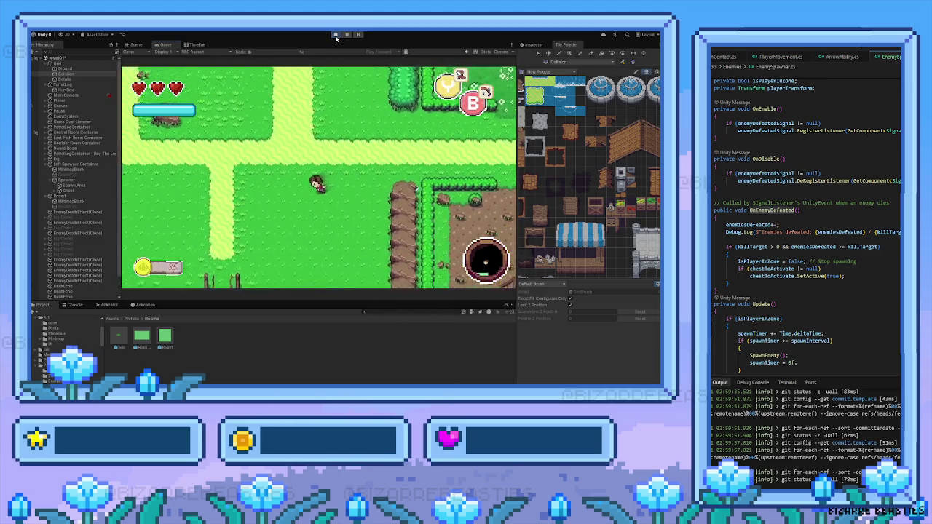
key("Down")
key("Left")
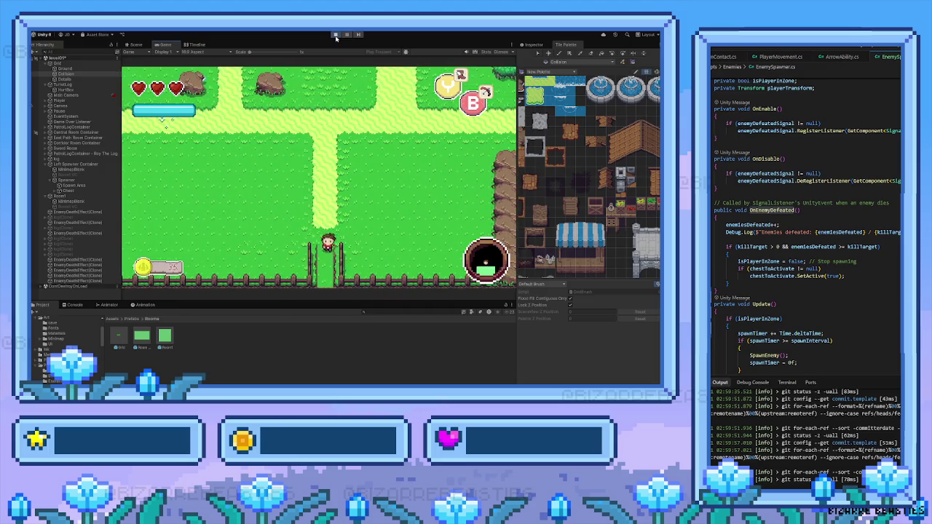
key("Down")
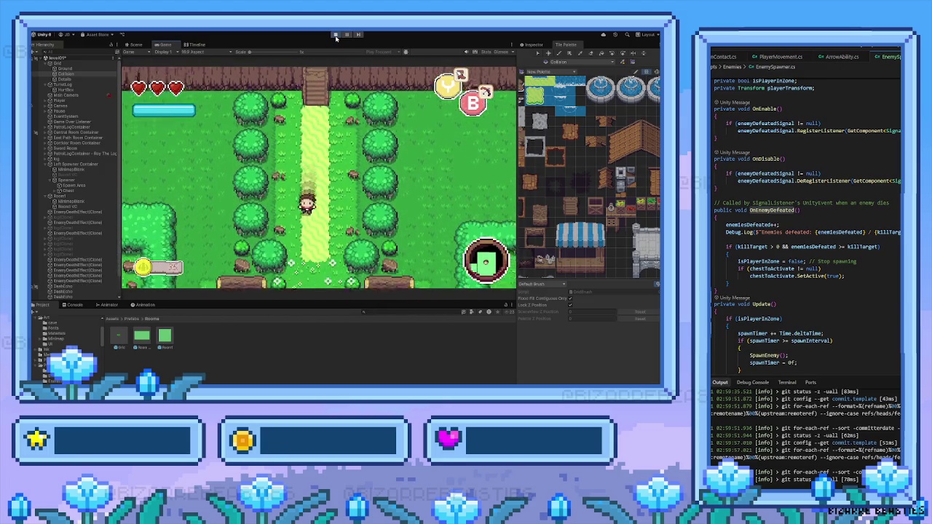
key("Down")
key("Left")
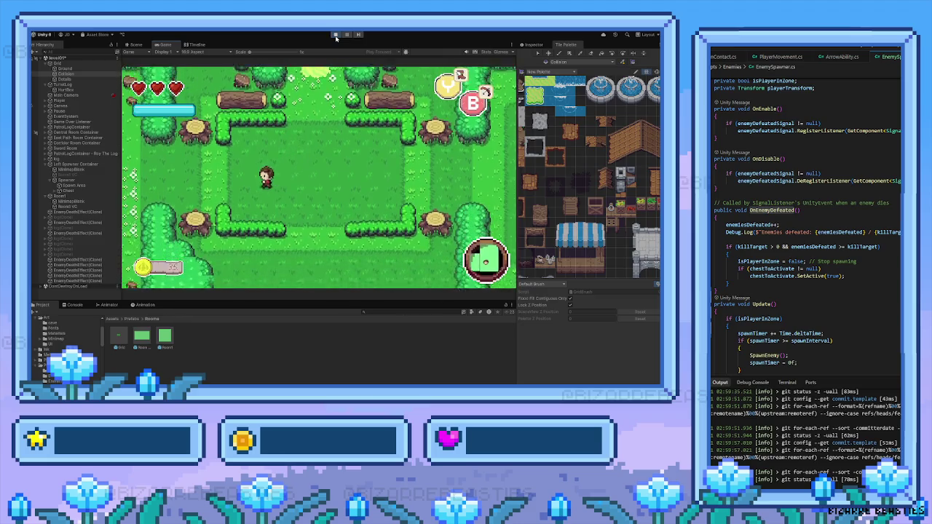
key("Up")
key("Left")
key("Down")
key("Left")
key("Up")
key("Left")
key("Right")
key("Right")
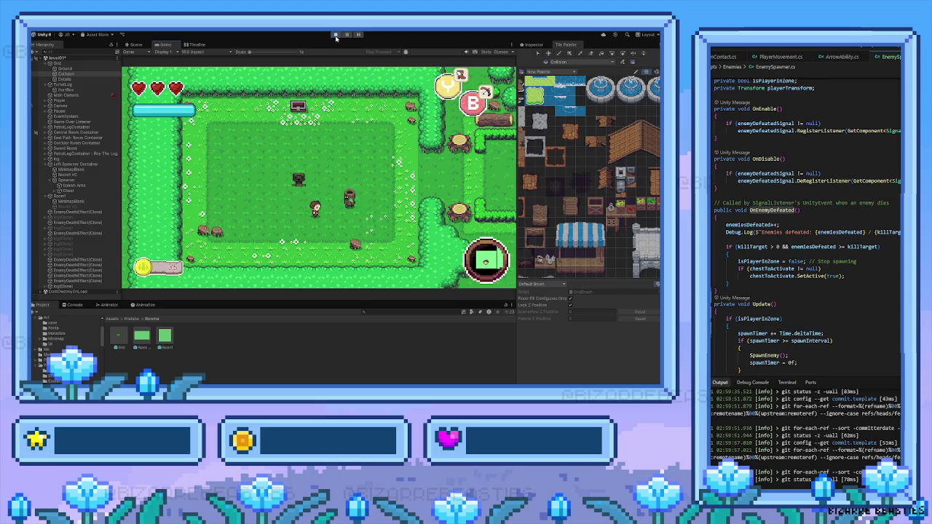
key("Right")
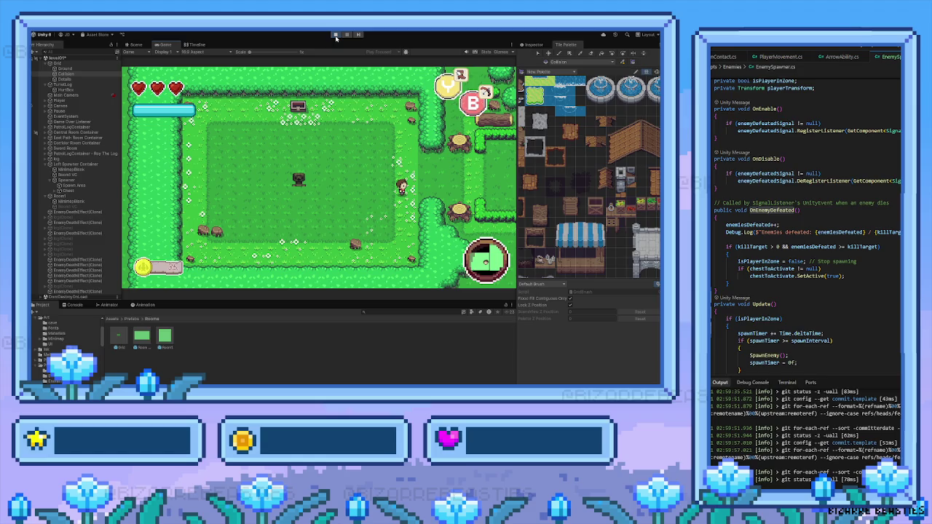
Step: Walk through the neighbouring rooms and up through the top door to check camera transitions
key("Right")
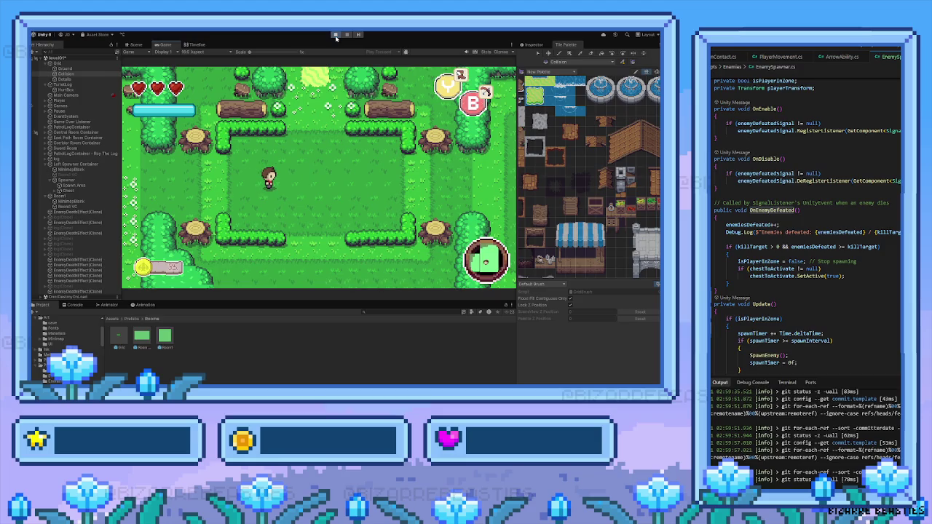
key("Right")
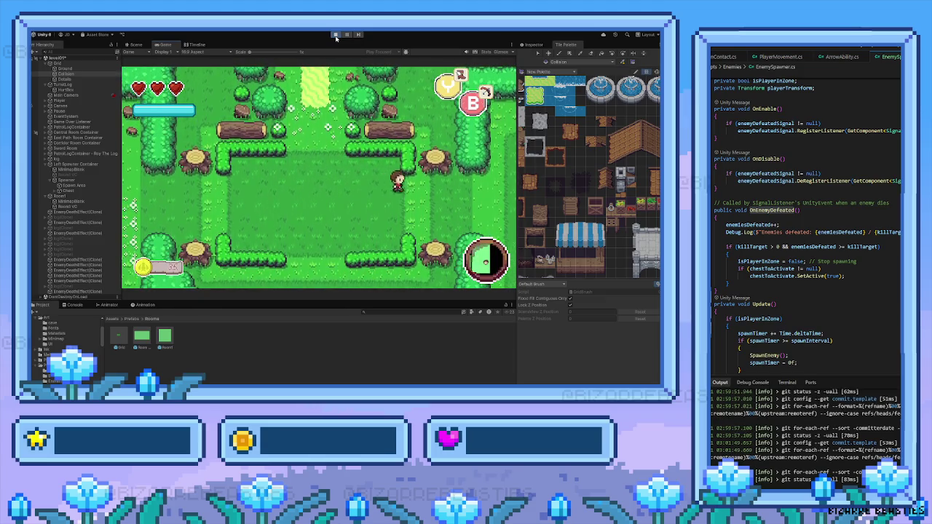
key("Right")
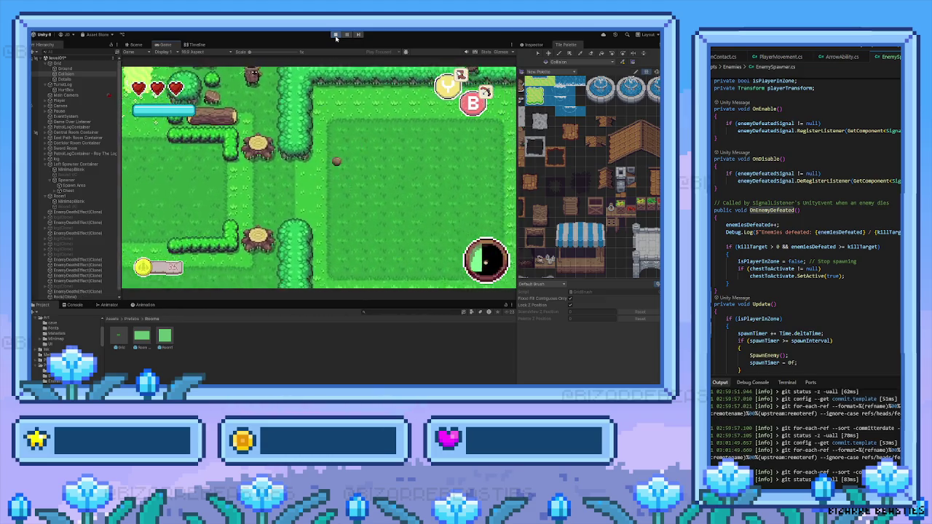
key("Right")
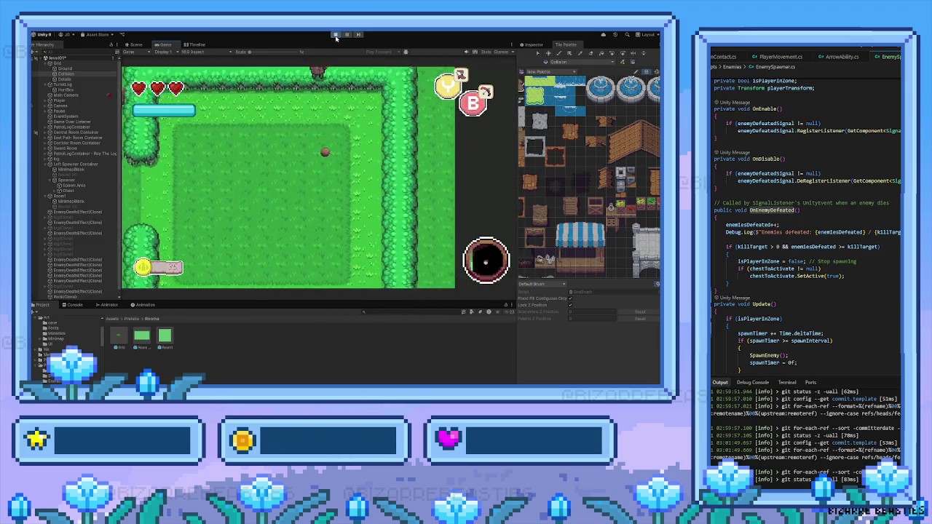
key("Left")
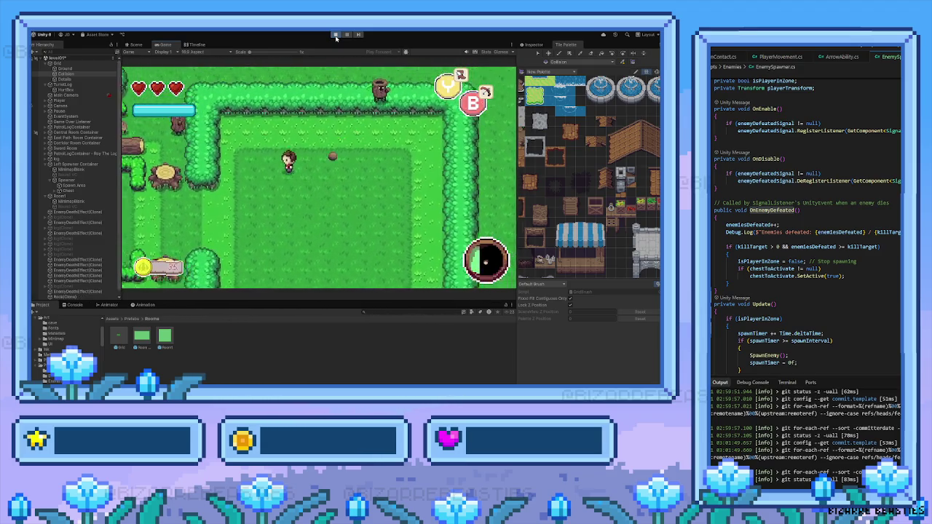
key("Right")
key("Down")
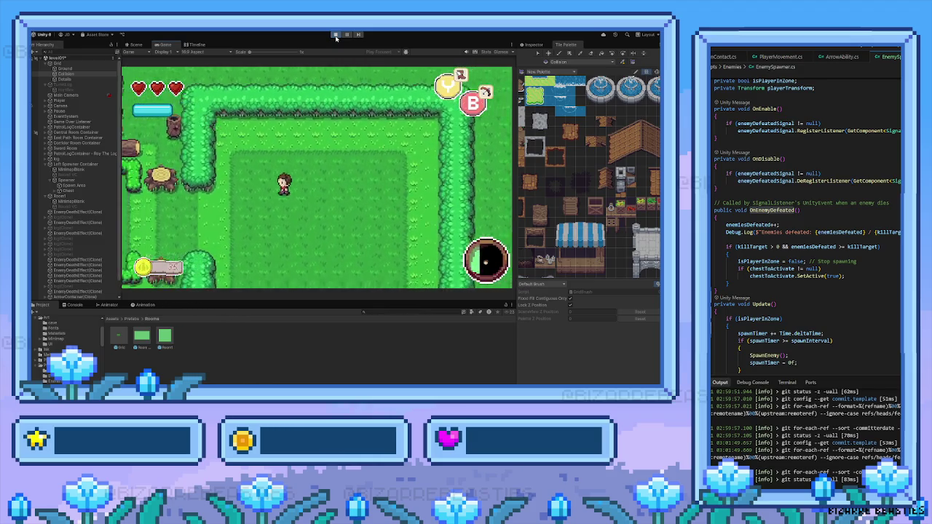
key("Left")
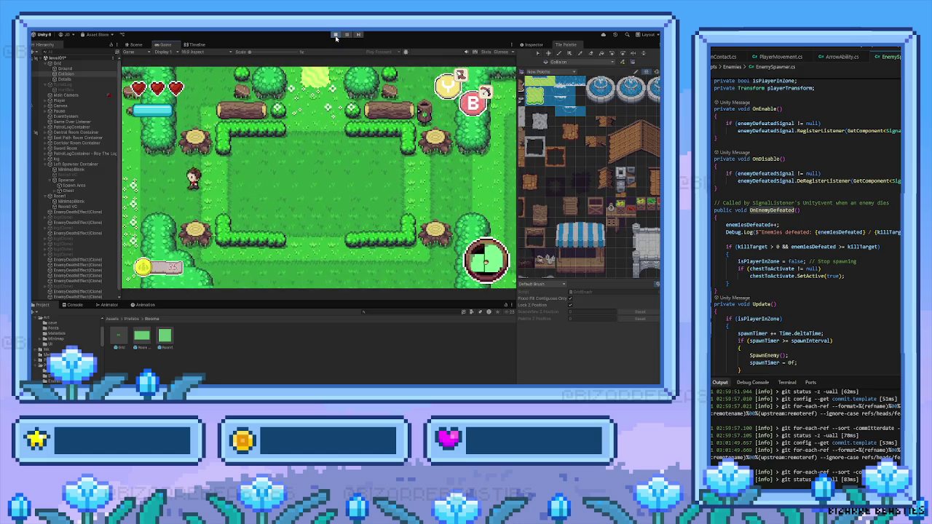
key("Left")
key("Right")
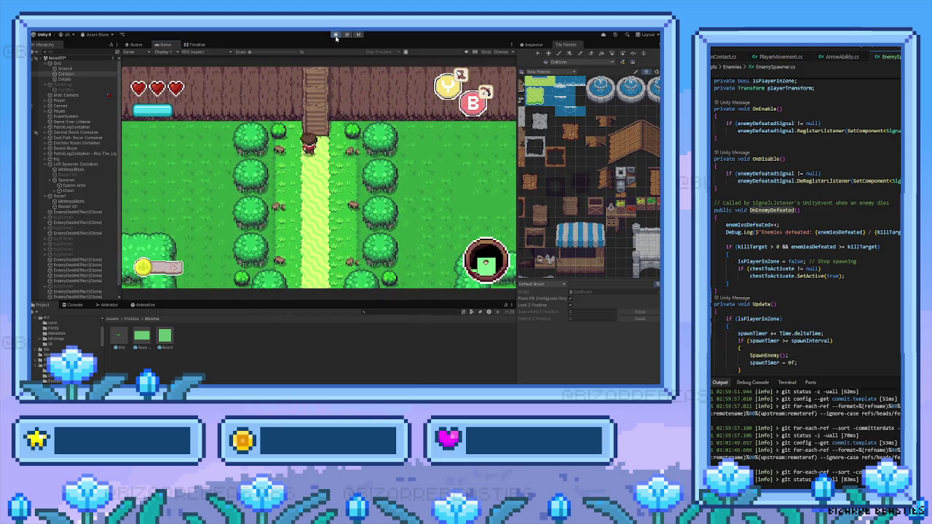
key("Up")
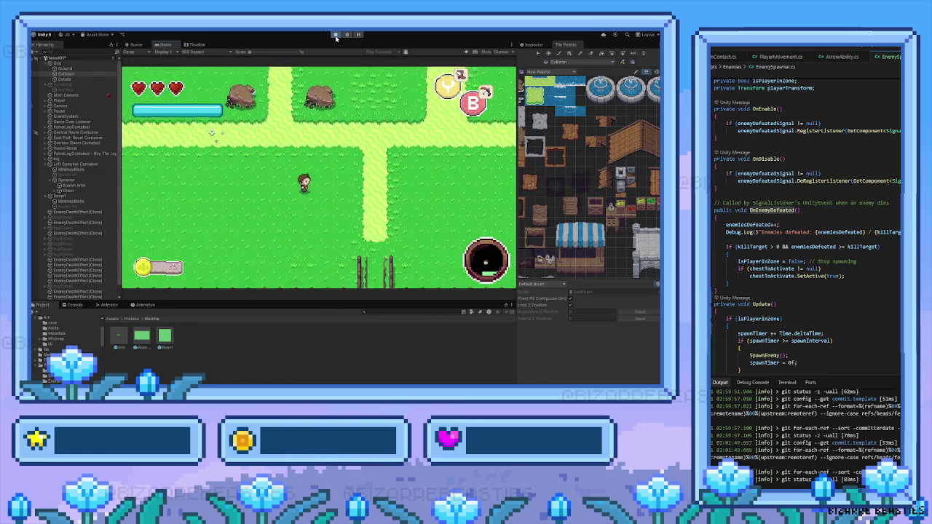
key("Right")
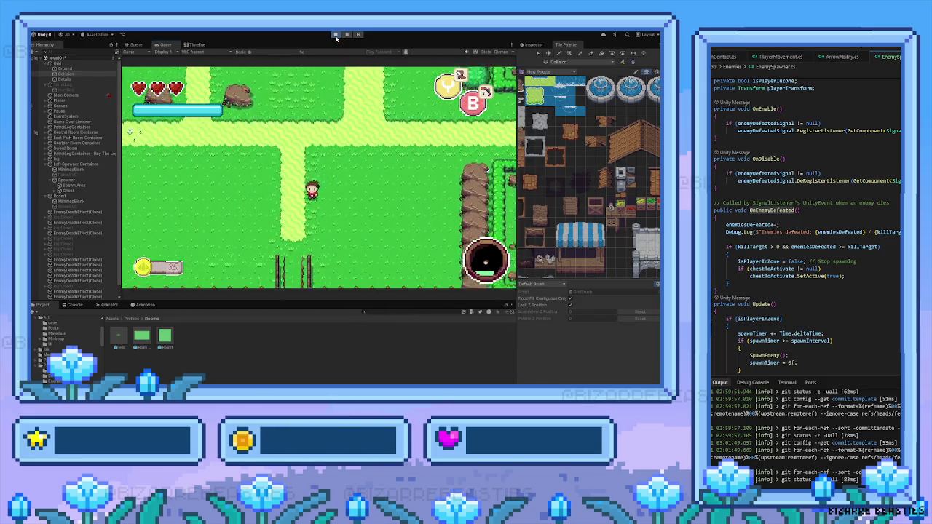
Step: Walk down through the gate and across the hedge room, then sword-kill a spawned enemy
key("s")
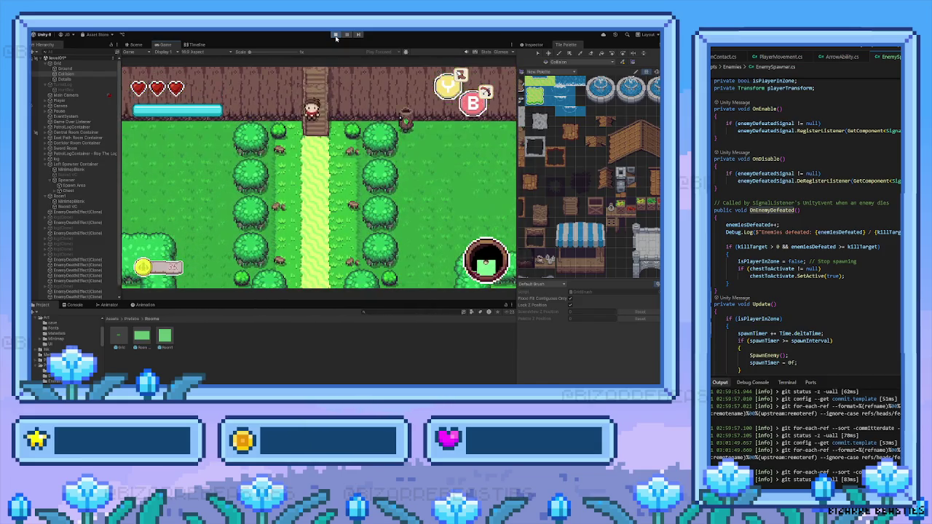
key("s")
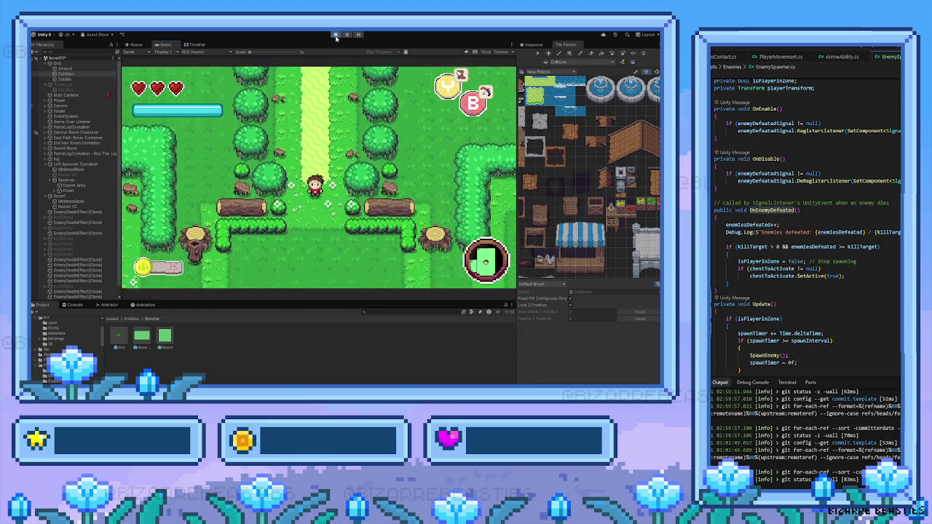
key("a")
key("a")
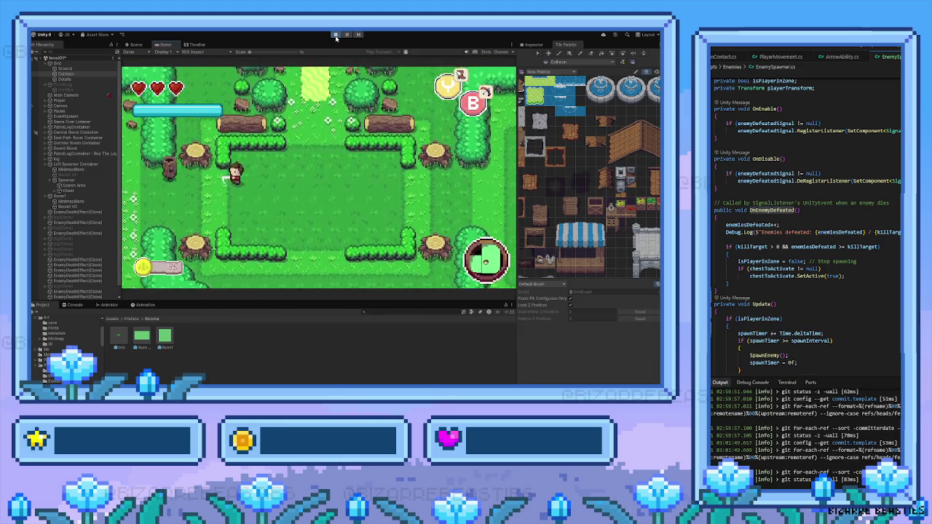
key("a")
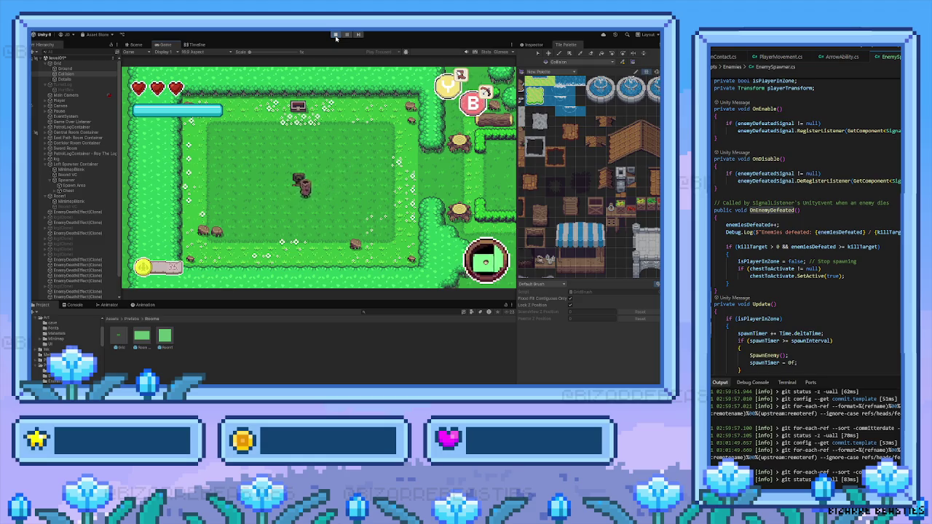
key("a")
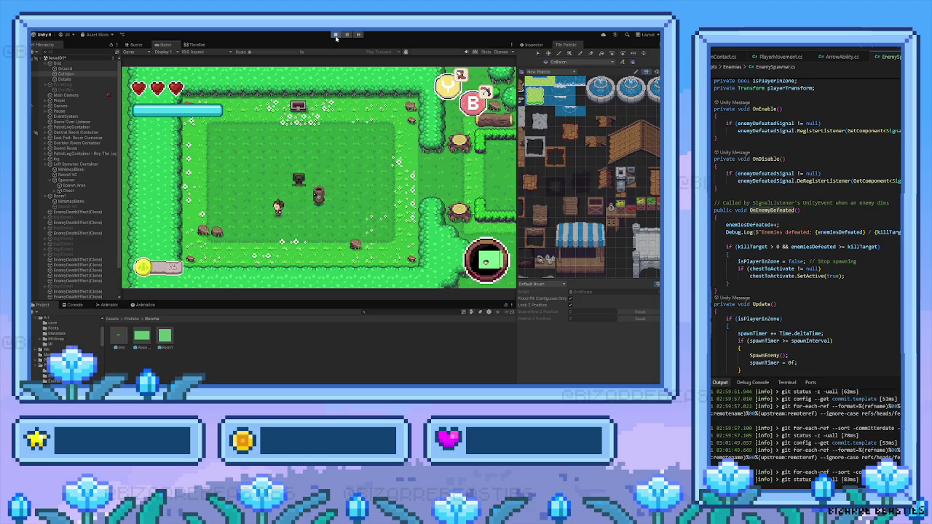
key("space")
key("d")
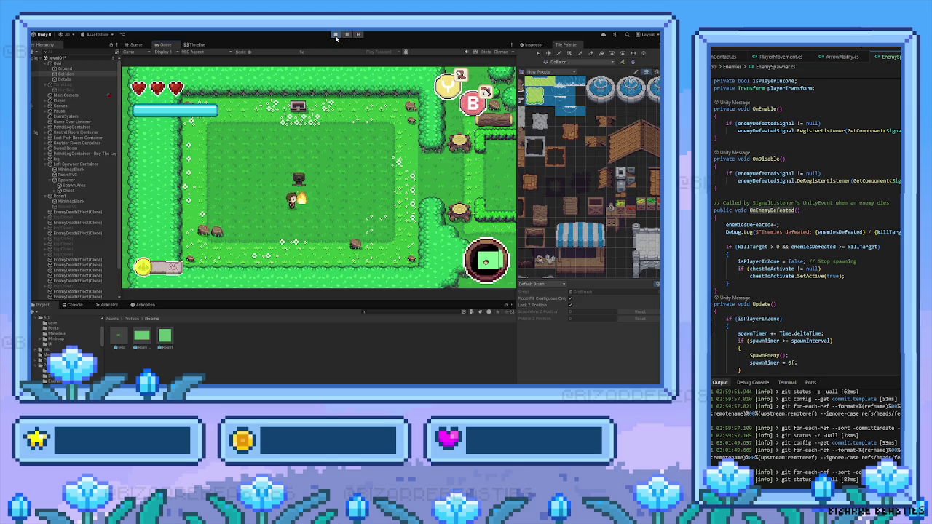
Step: Leave the clearing on its right side and walk down into the next area
key("w")
key("d")
key("s")
key("d")
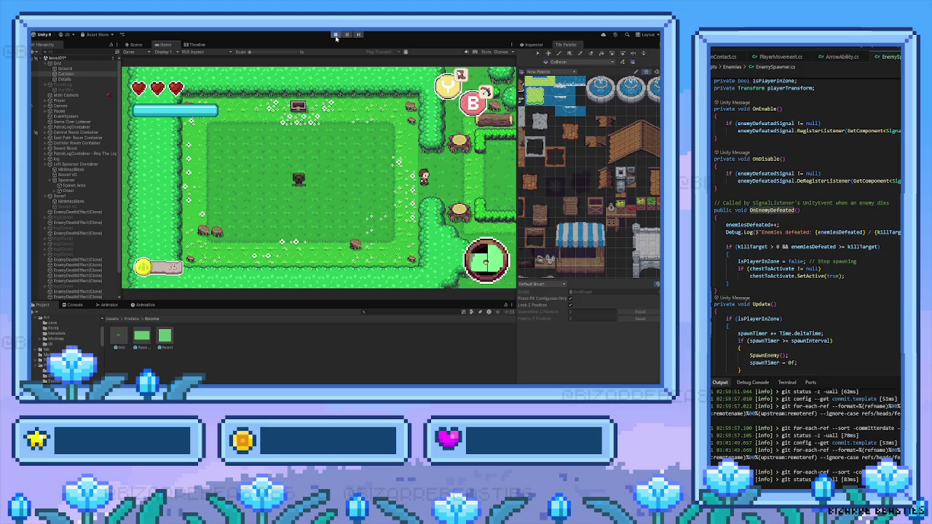
key("d")
key("s")
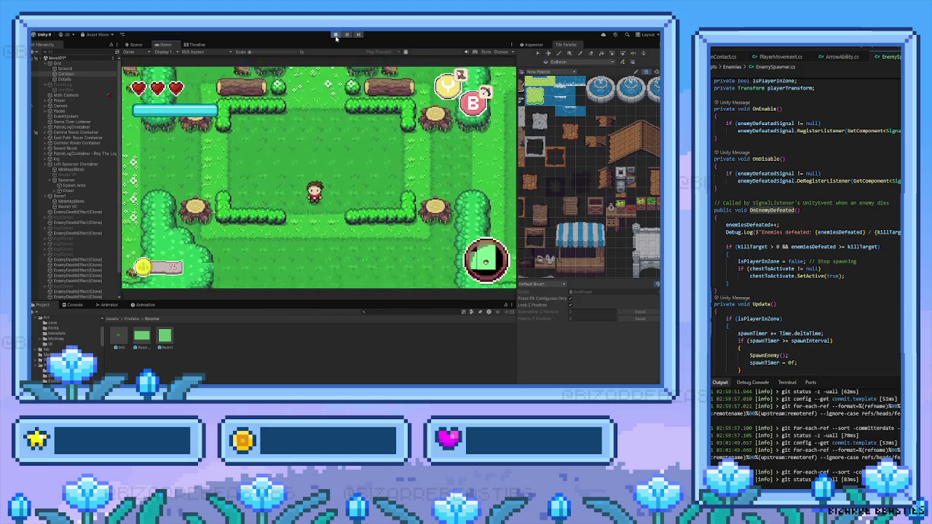
key("s")
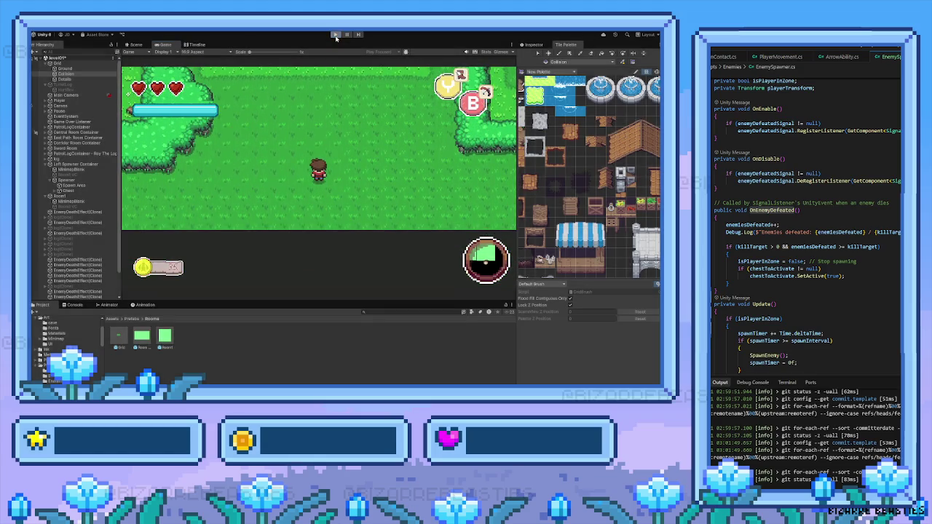
Step: Stop the playtest and zoom and pan the Scene view to frame the hedge rooms
left_click(334, 35)
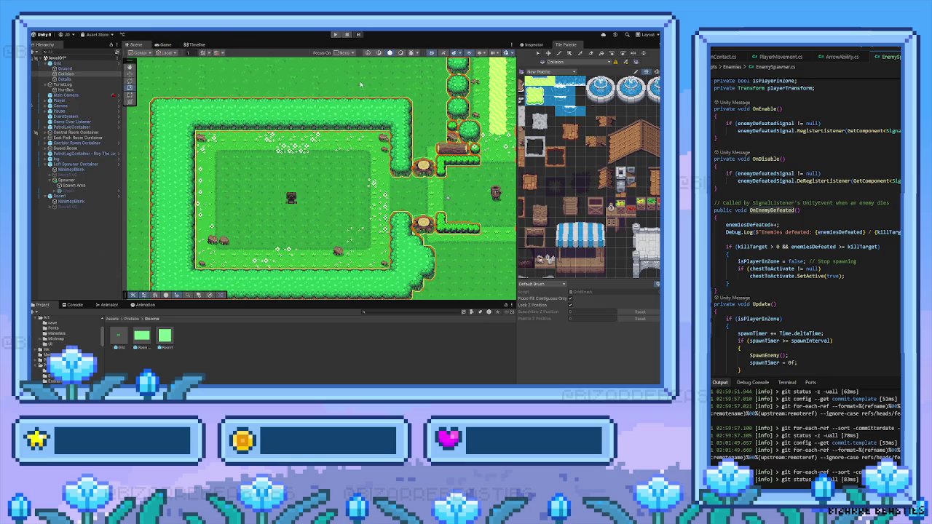
scroll(363, 121, "down", 3)
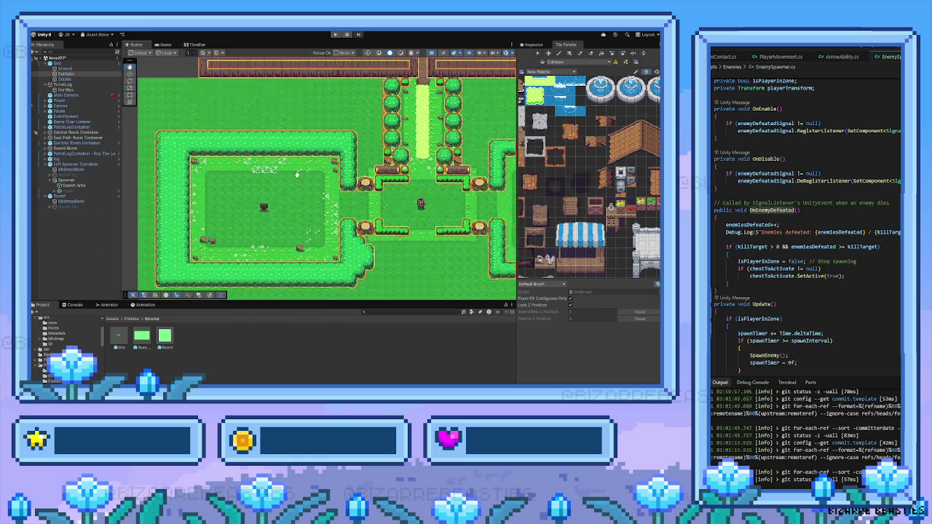
left_click_drag(363, 120, 319, 123)
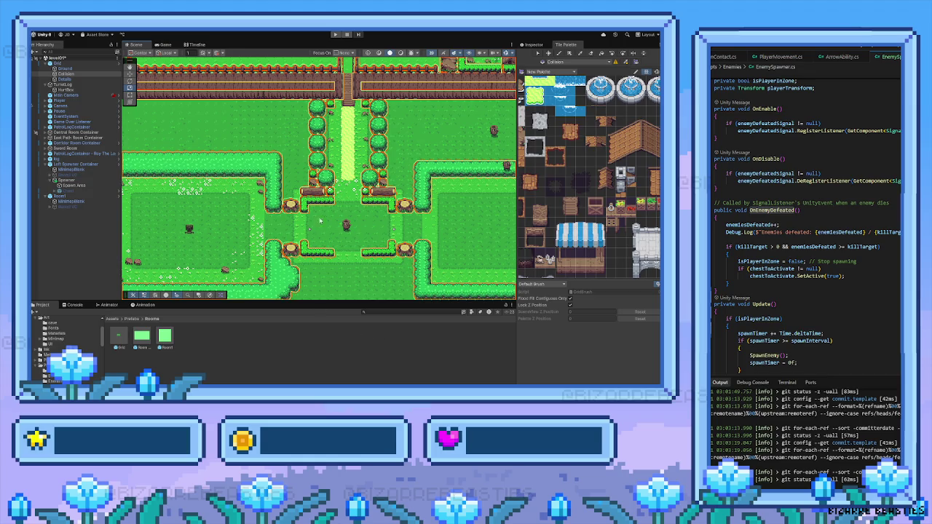
left_click_drag(345, 192, 311, 219)
scroll(240, 191, "down", 3)
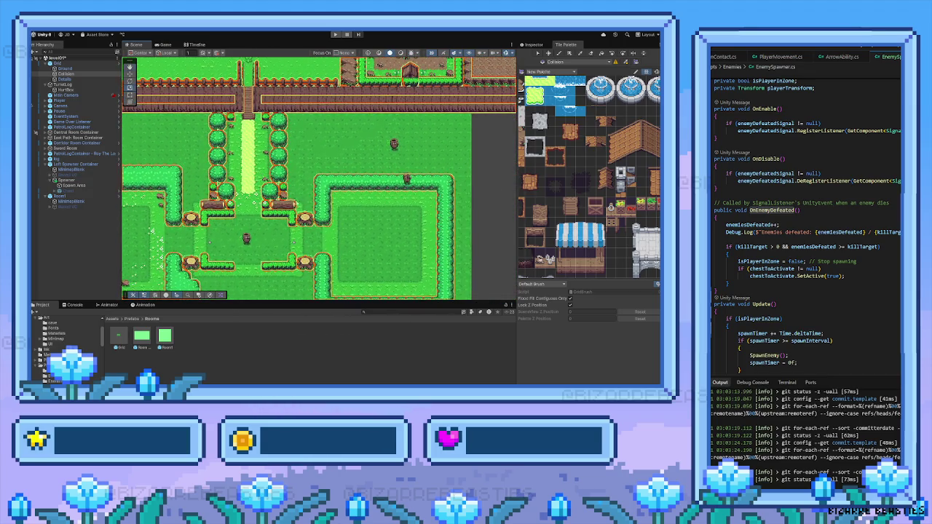
scroll(239, 191, "down", 5)
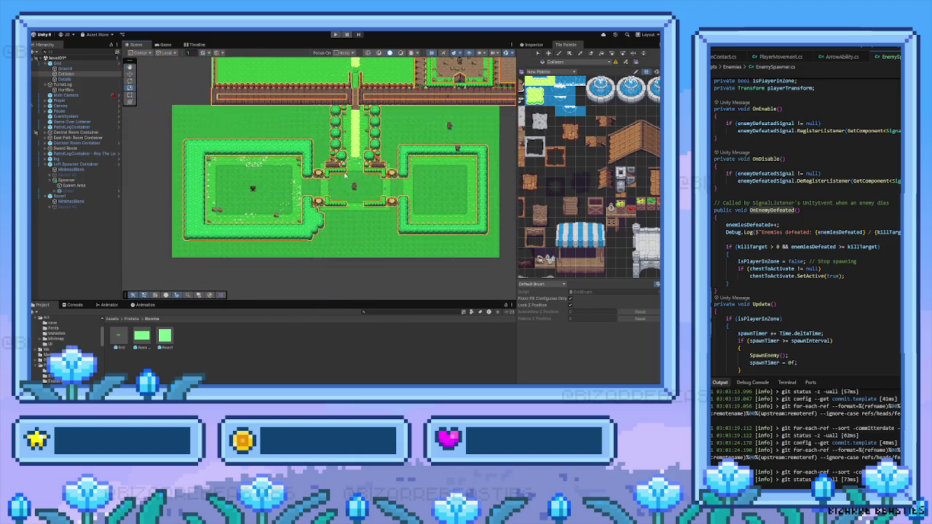
left_click_drag(365, 169, 334, 185)
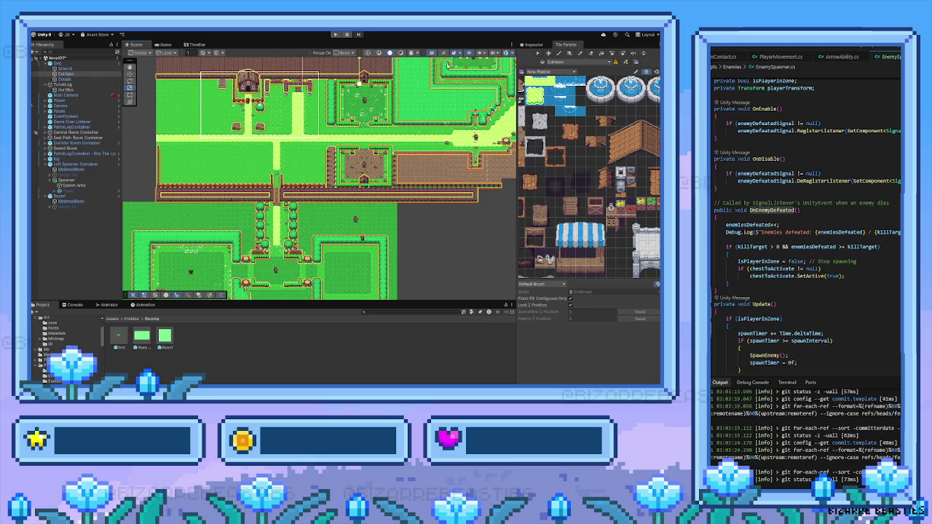
left_click_drag(309, 253, 309, 197)
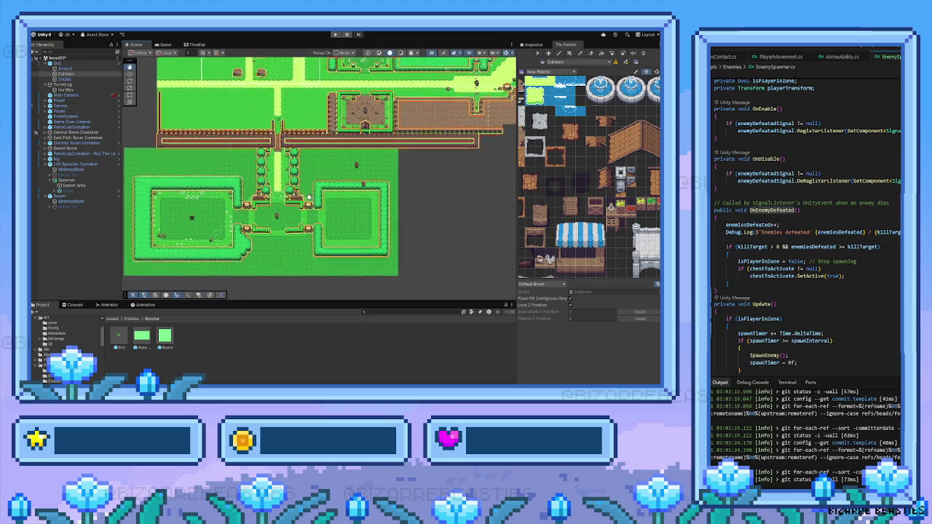
Step: Pan the Scene view with the arrow keys up to the top rooms and back down
key("Left")
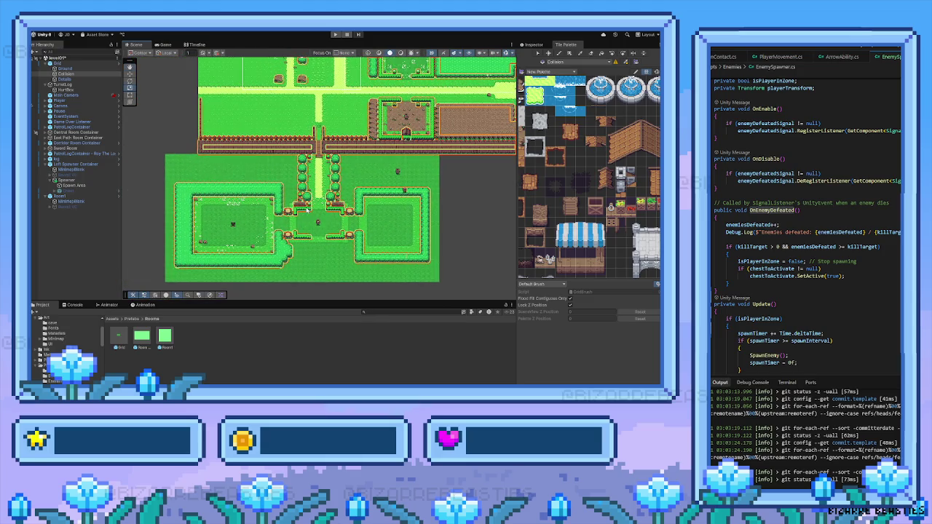
key("Up")
key("Left")
key("Up")
key("Left")
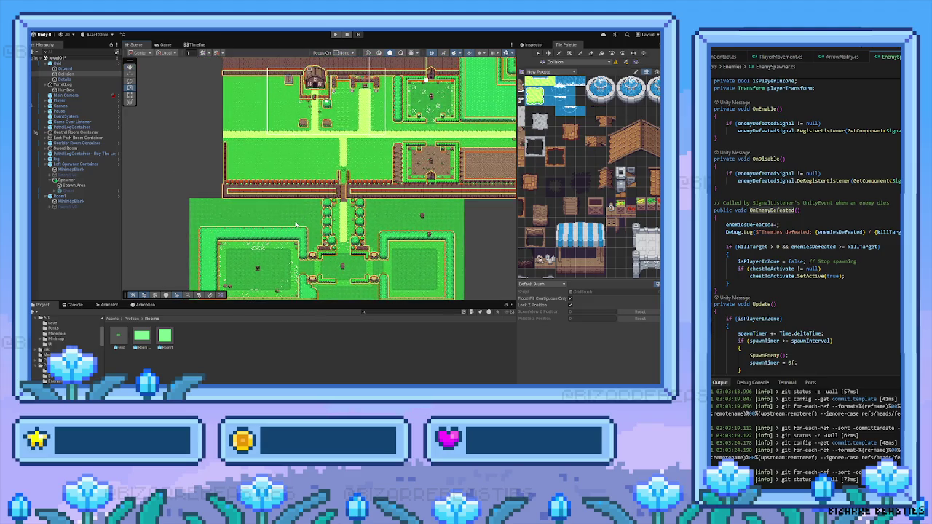
key("Up")
key("Left")
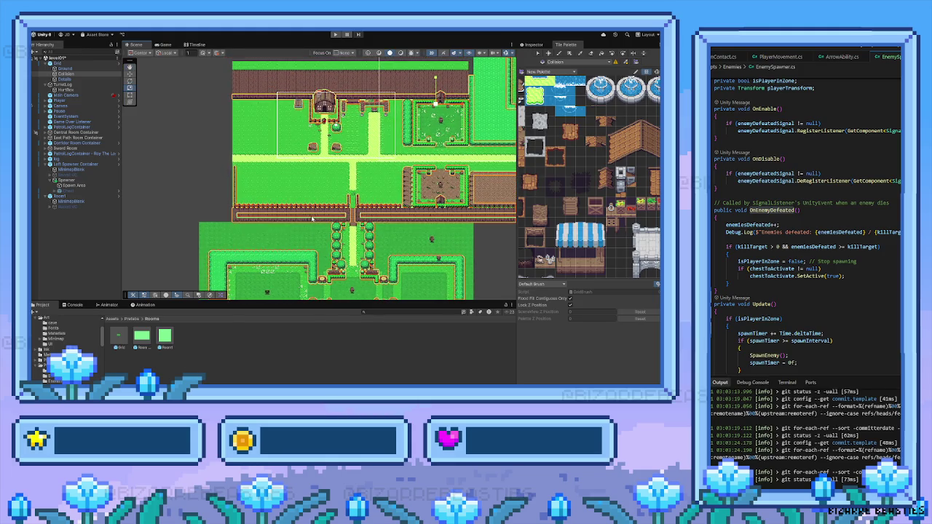
key("Up")
key("Right")
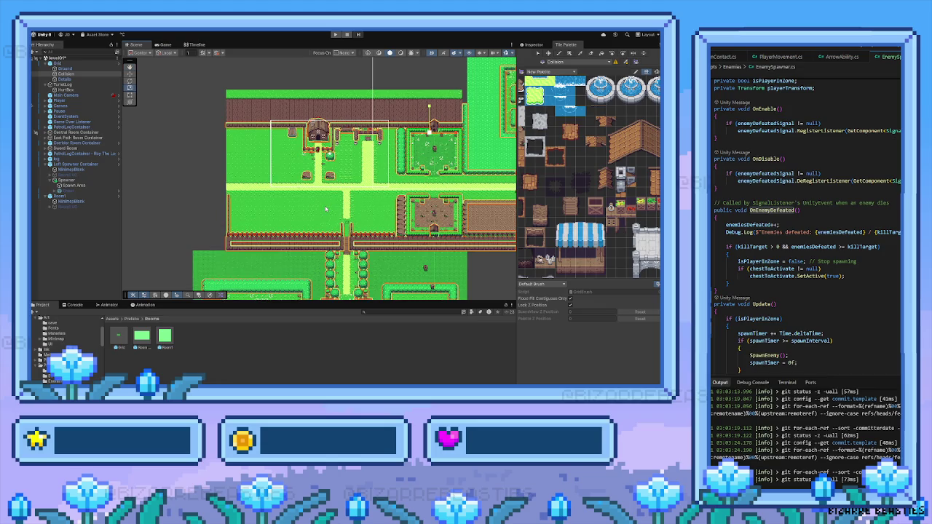
key("Down")
key("Right")
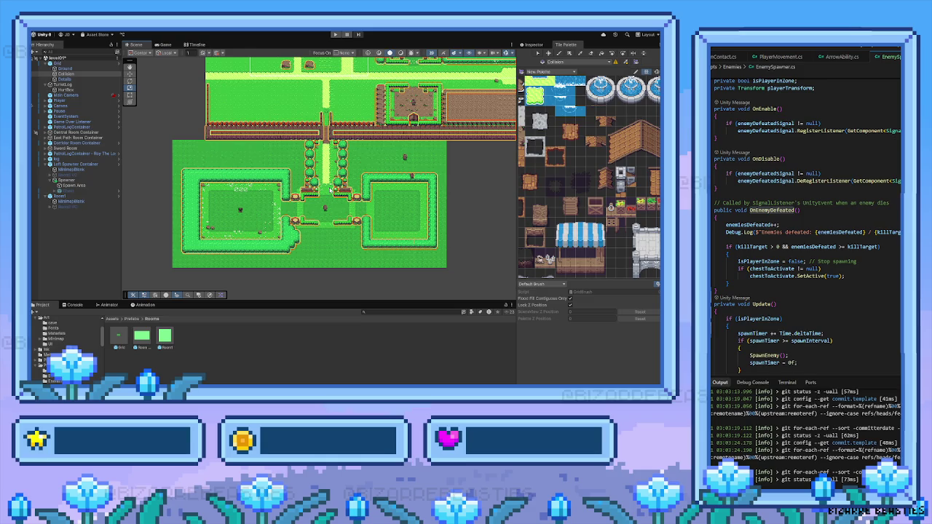
Step: Zoom in to frame the spawner rooms and select Main Camera in the Hierarchy
scroll(330, 203, "up", 5)
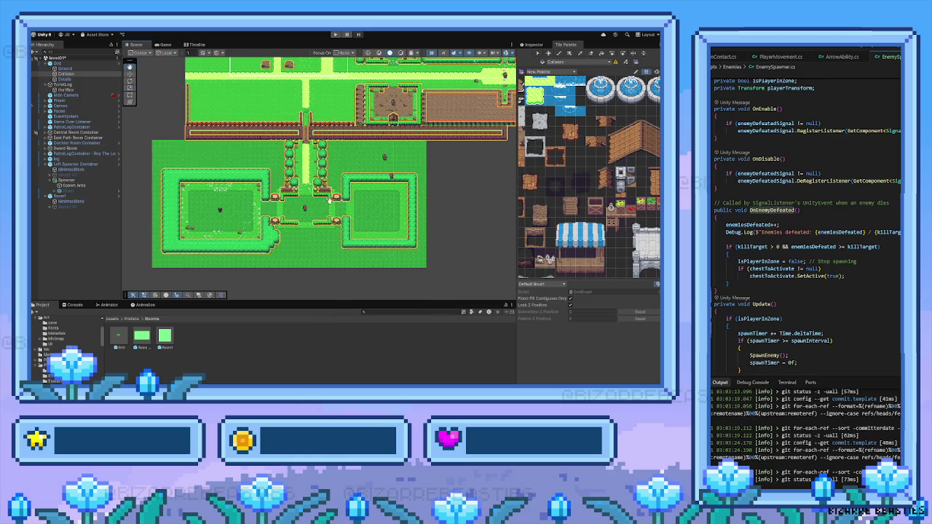
scroll(330, 204, "up", 2)
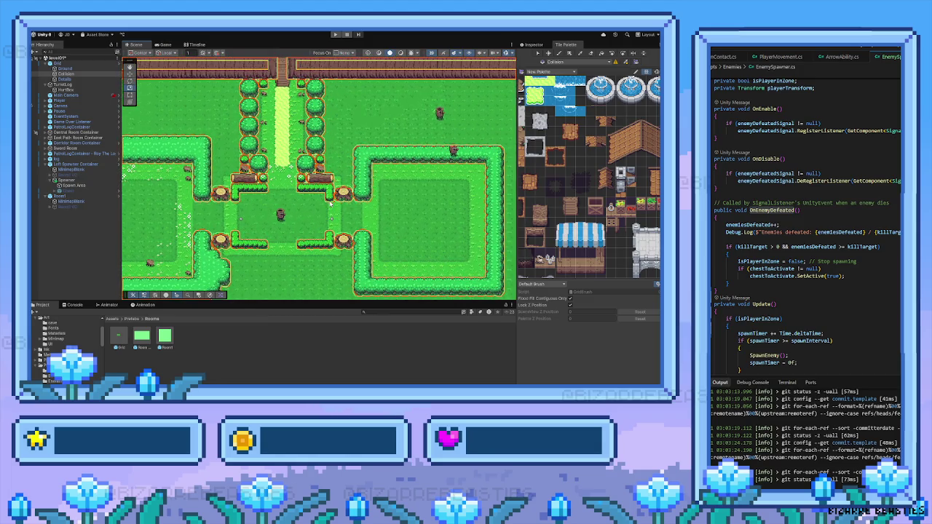
left_click_drag(318, 204, 323, 190)
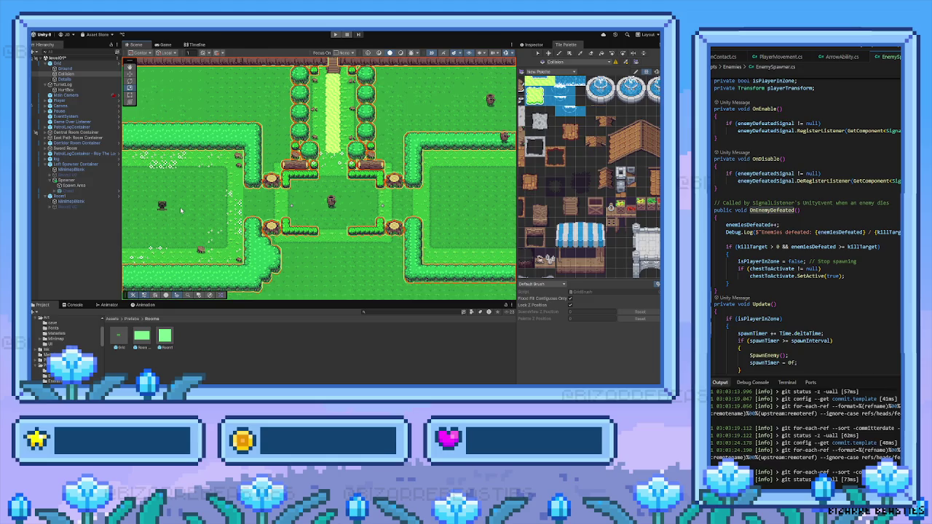
left_click_drag(197, 212, 263, 222)
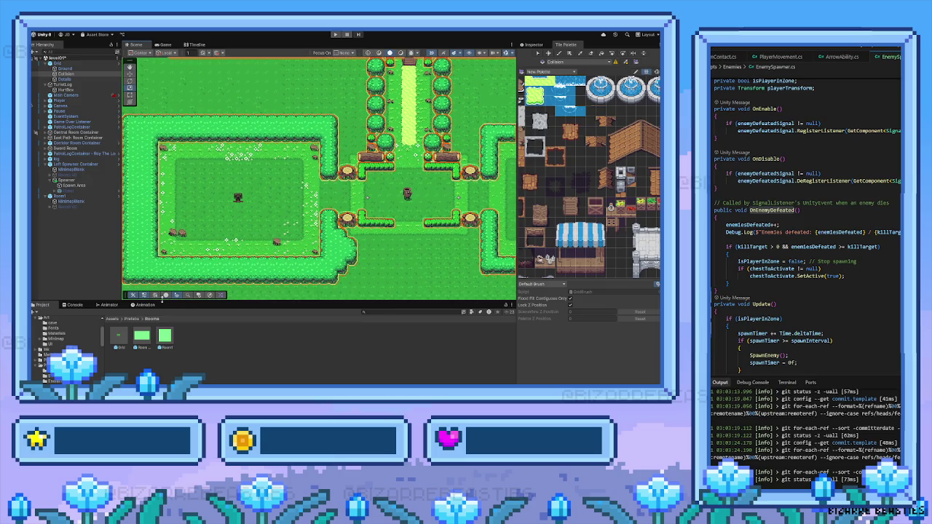
left_click(66, 95)
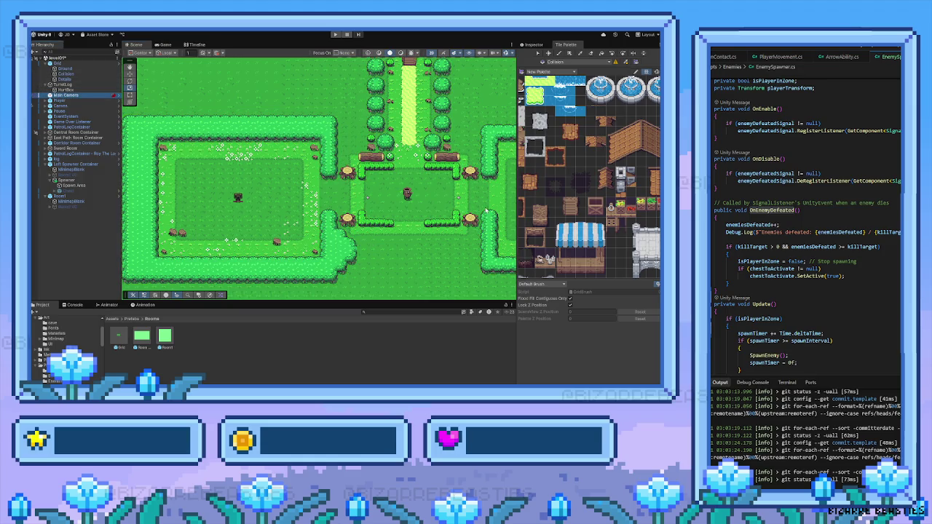
Step: Show Main Camera's Camera Movement, Signal Listener and CinemachineBrain components in the Inspector
left_click(534, 44)
scroll(572, 276, "down", 5)
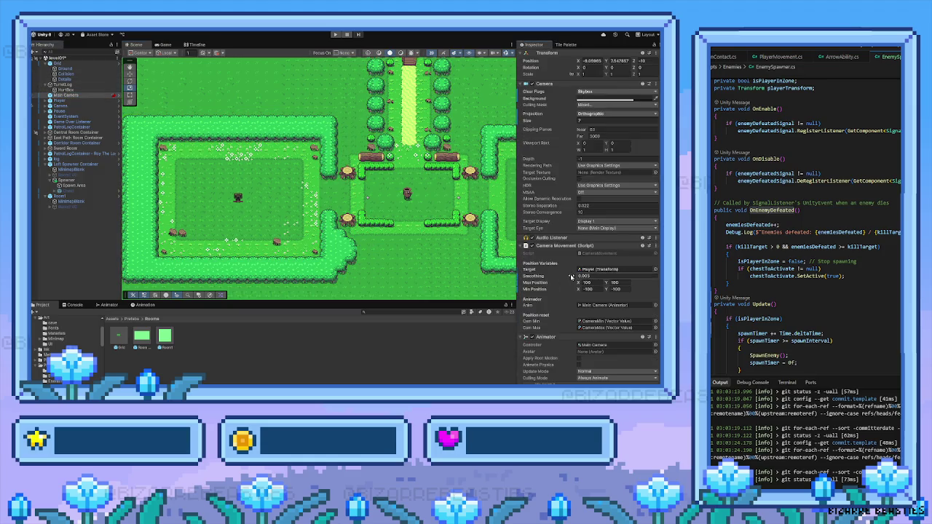
scroll(571, 276, "down", 5)
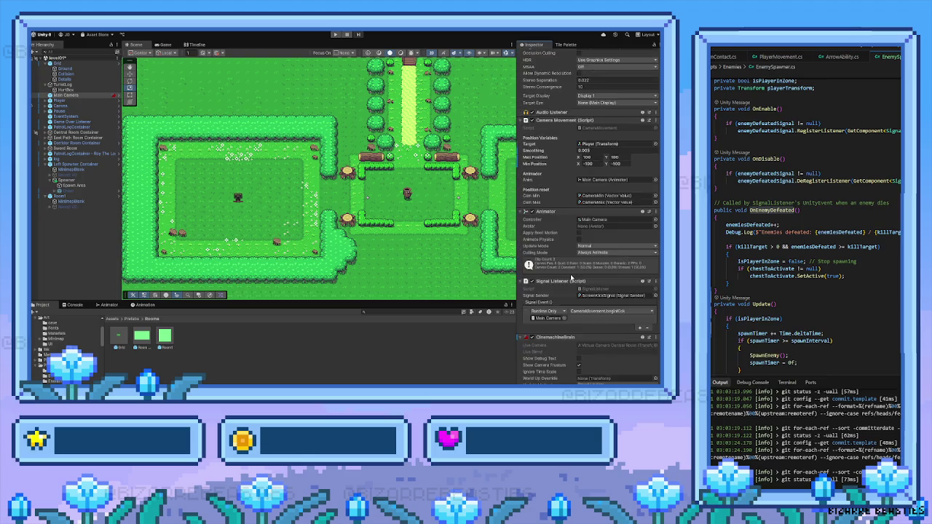
scroll(572, 277, "down", 1)
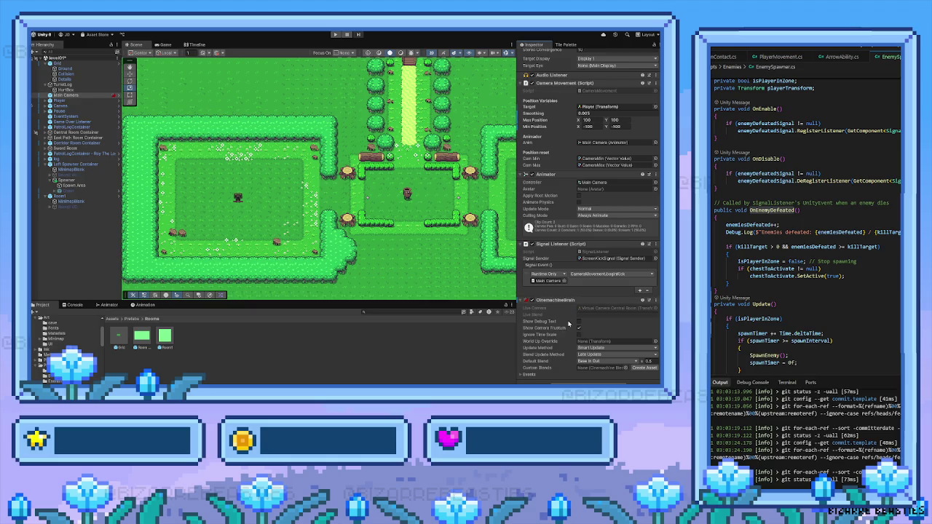
scroll(569, 323, "up", 3)
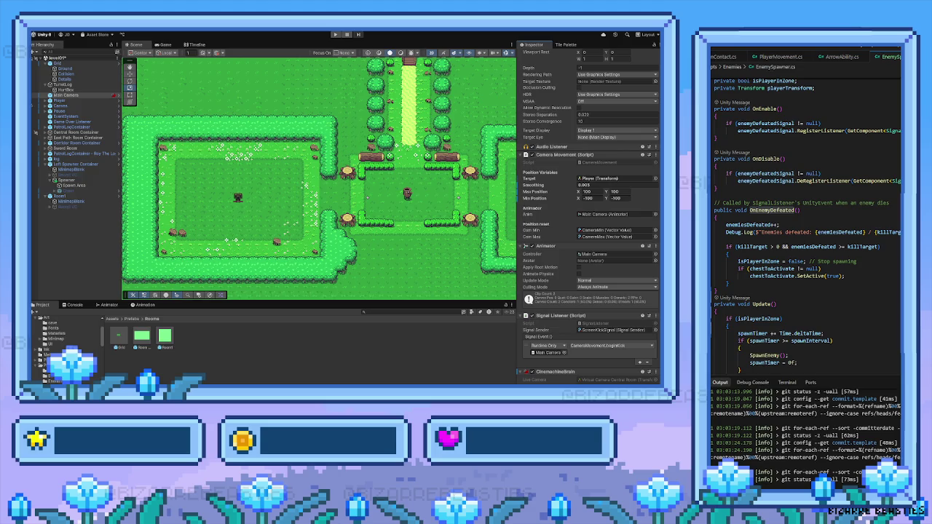
left_click_drag(321, 249, 325, 208)
key("f")
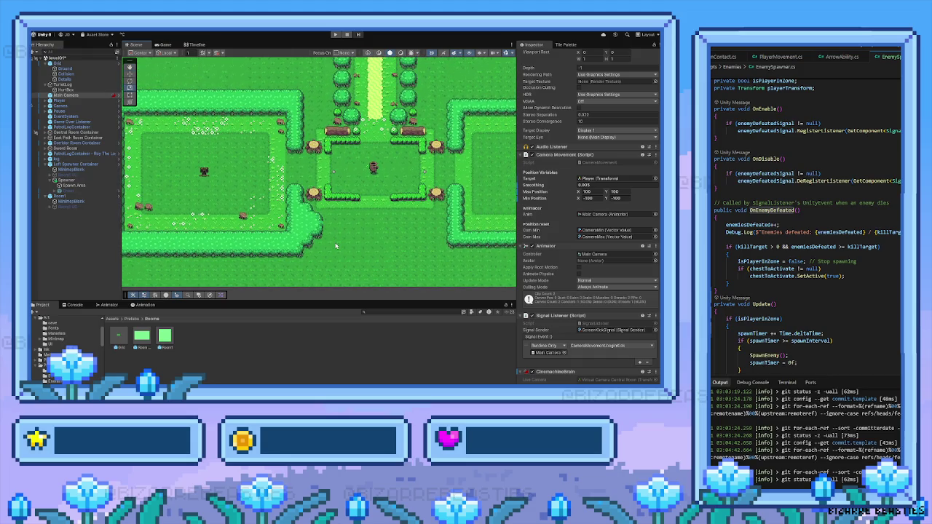
key("f")
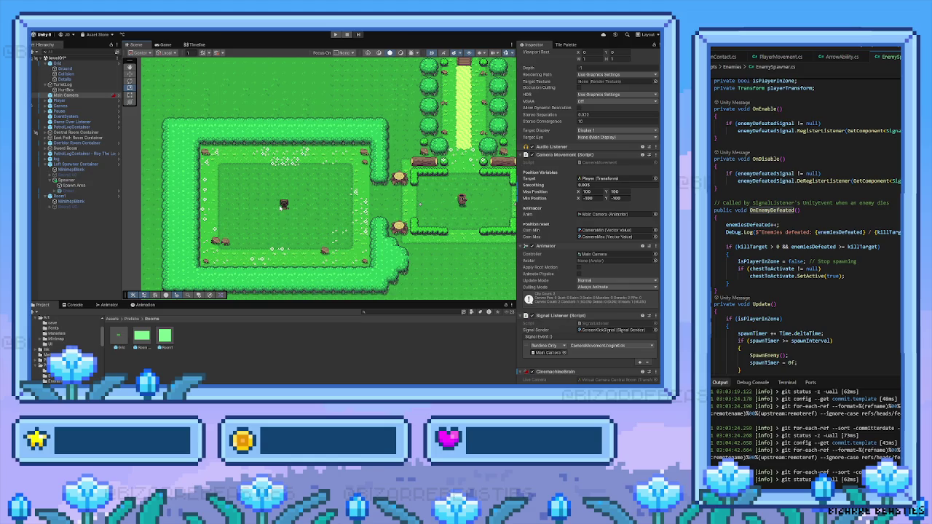
Step: Compare Room1 VC with Main Camera, scrolling through Main Camera's components again
left_click(78, 206)
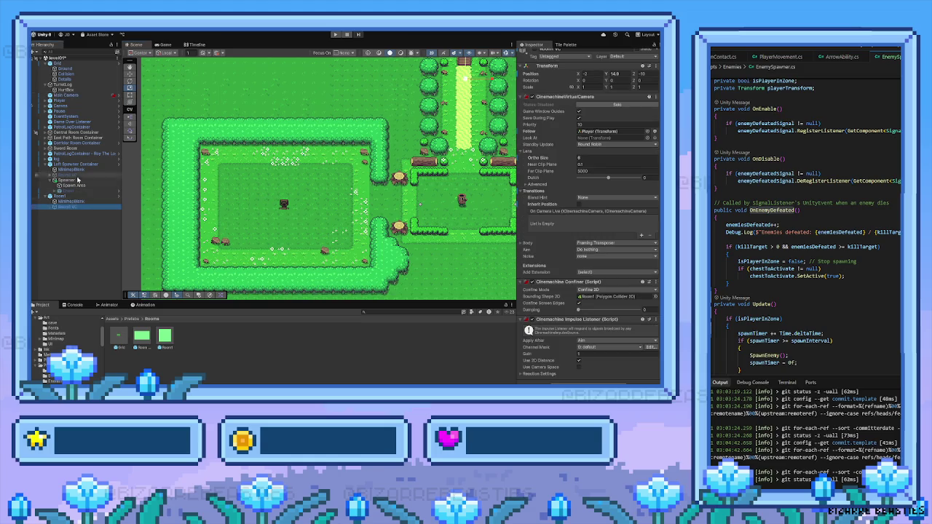
left_click(65, 95)
scroll(565, 267, "down", 3)
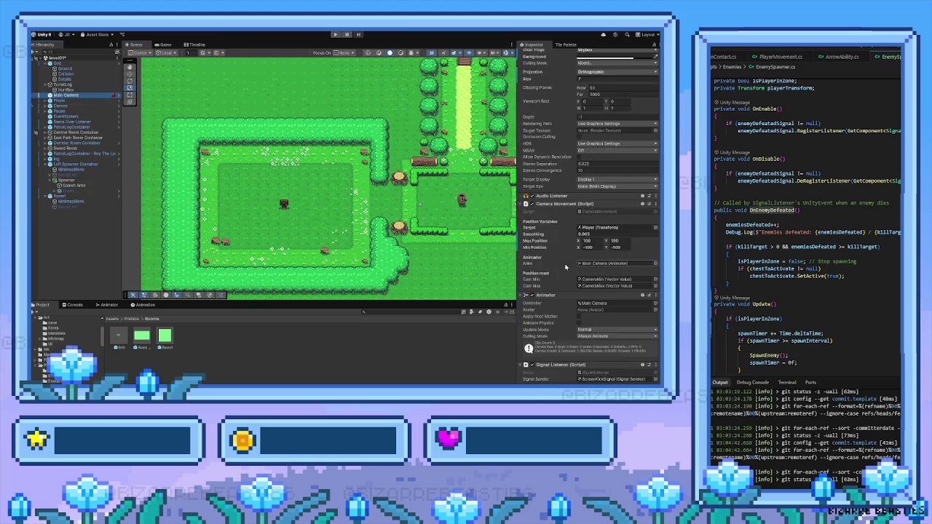
scroll(565, 267, "down", 2)
scroll(565, 267, "down", 2)
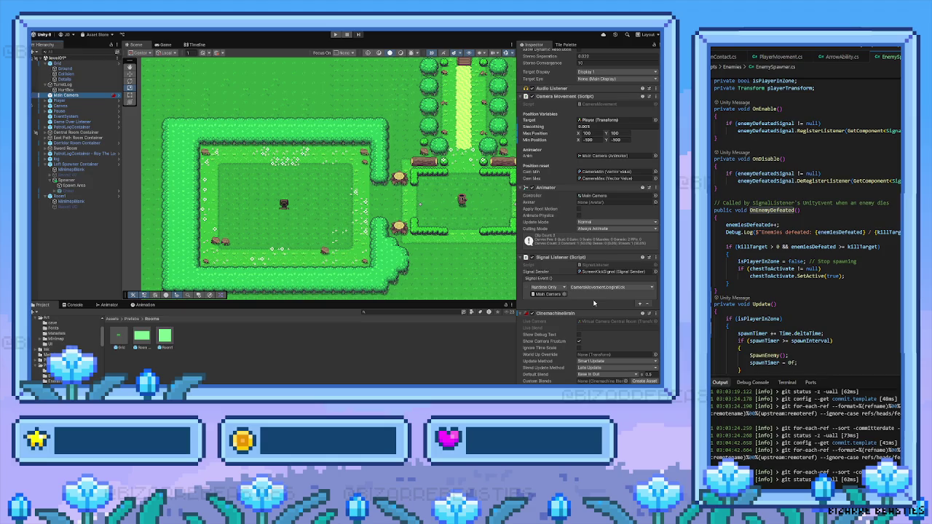
scroll(593, 302, "down", 1)
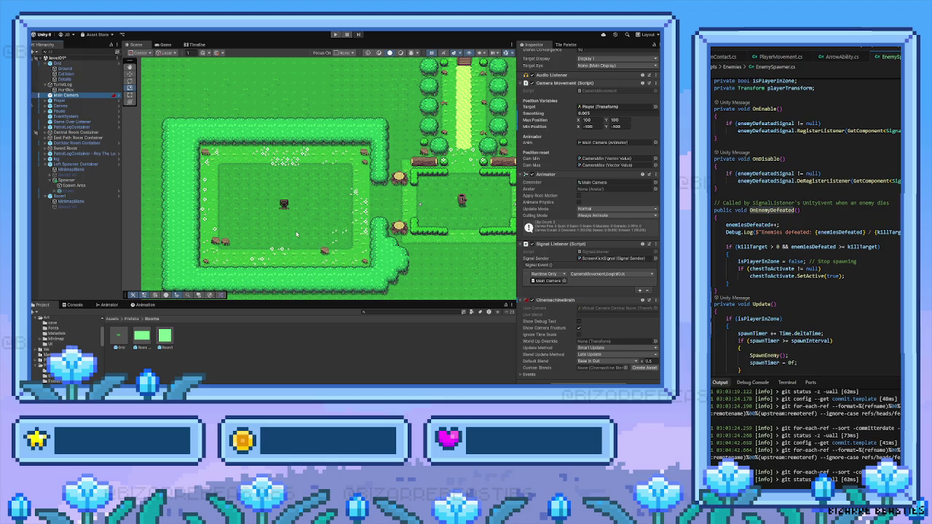
left_click(79, 207)
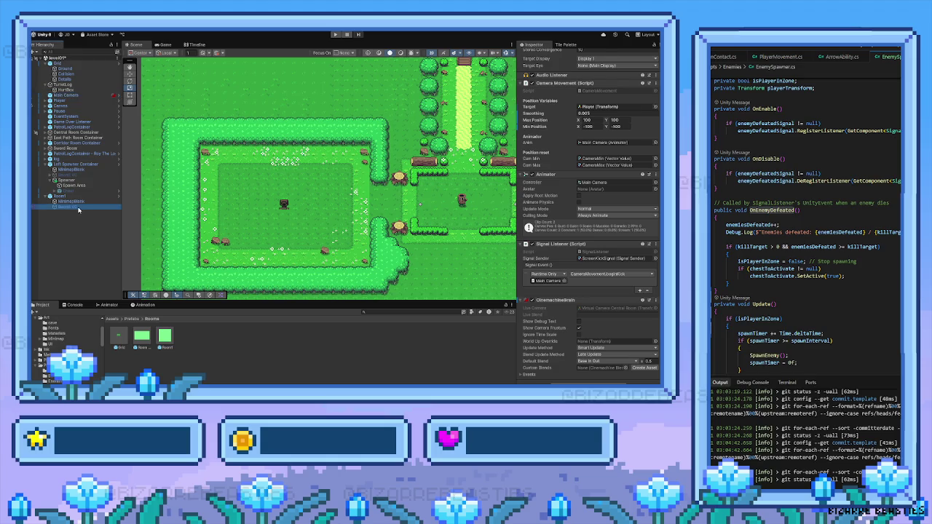
Step: Compare Room1 and Main Camera setups, then review Room1 VC's components, including its Signal Listener
scroll(543, 294, "up", 1)
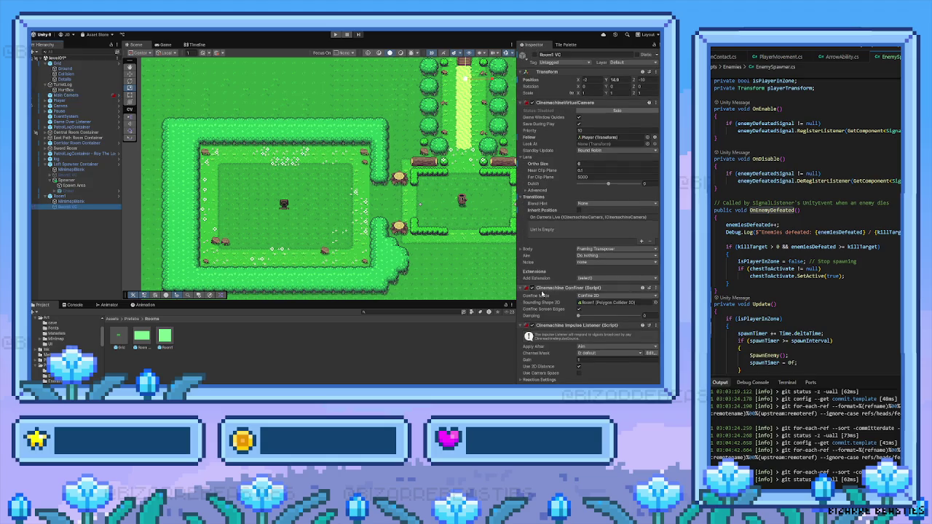
scroll(542, 294, "down", 1)
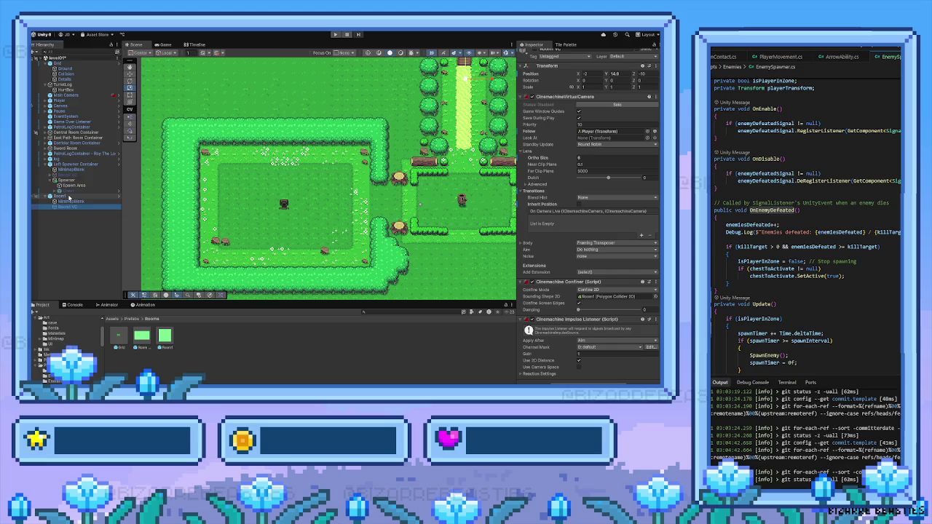
left_click(69, 196)
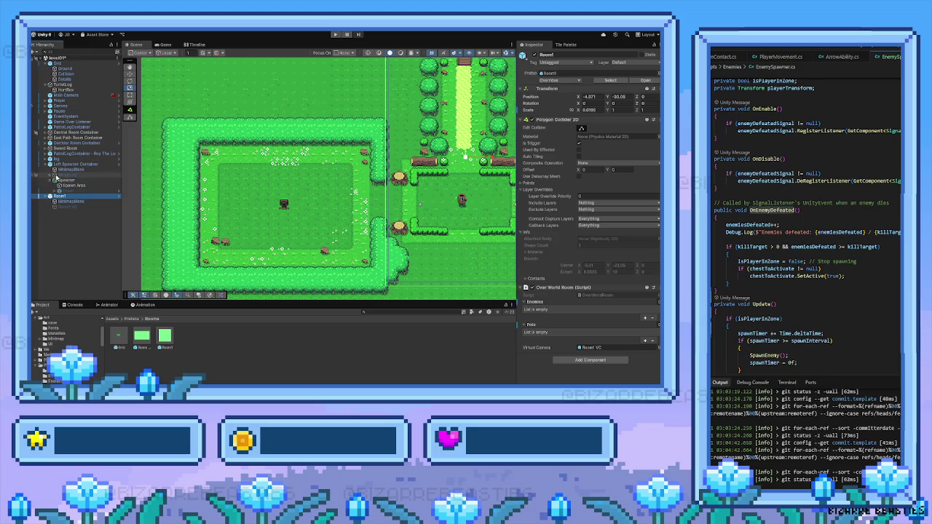
left_click(66, 95)
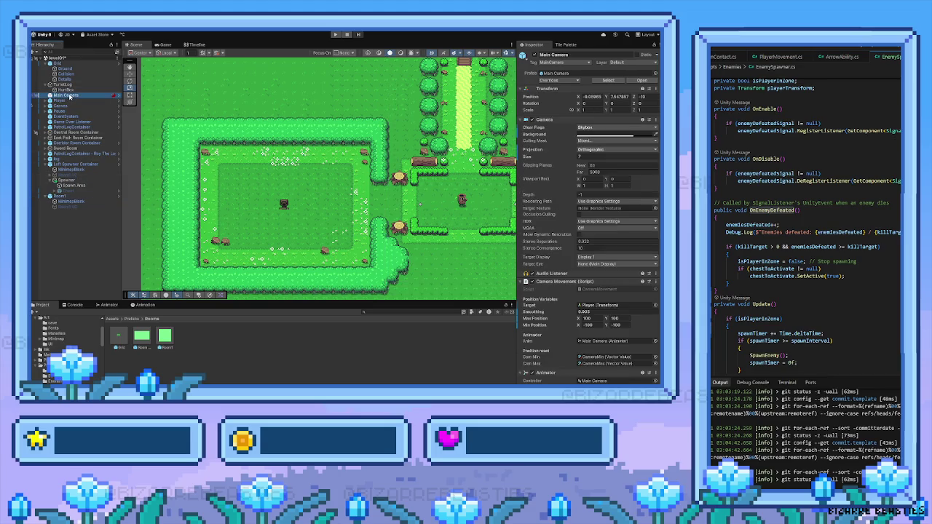
scroll(546, 273, "down", 5)
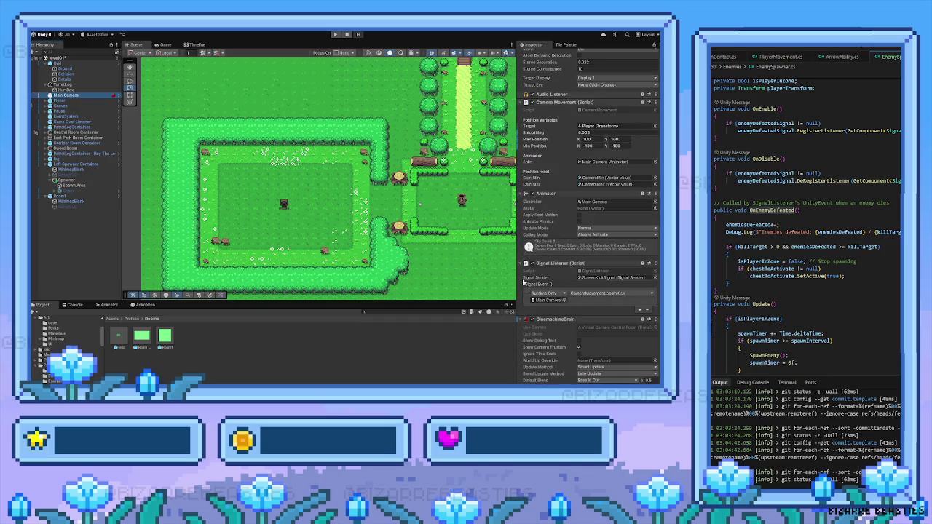
left_click(77, 207)
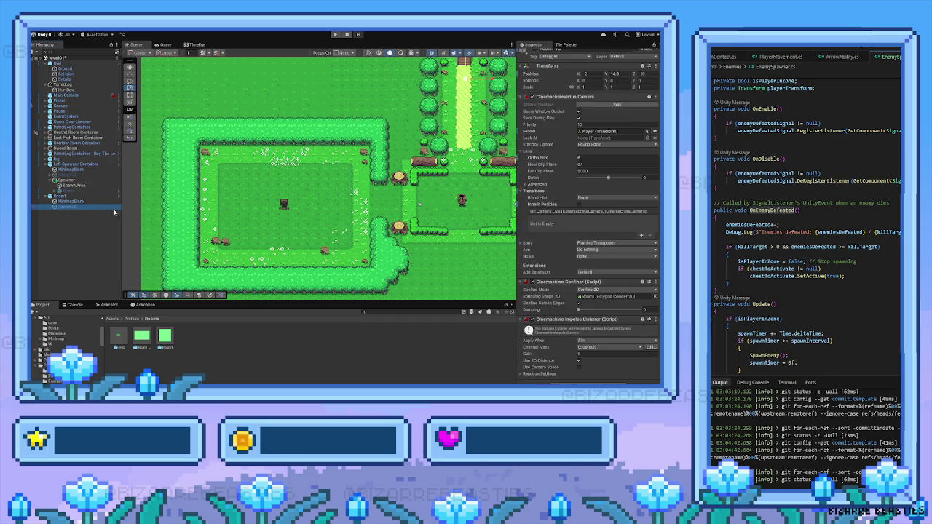
left_click(587, 381)
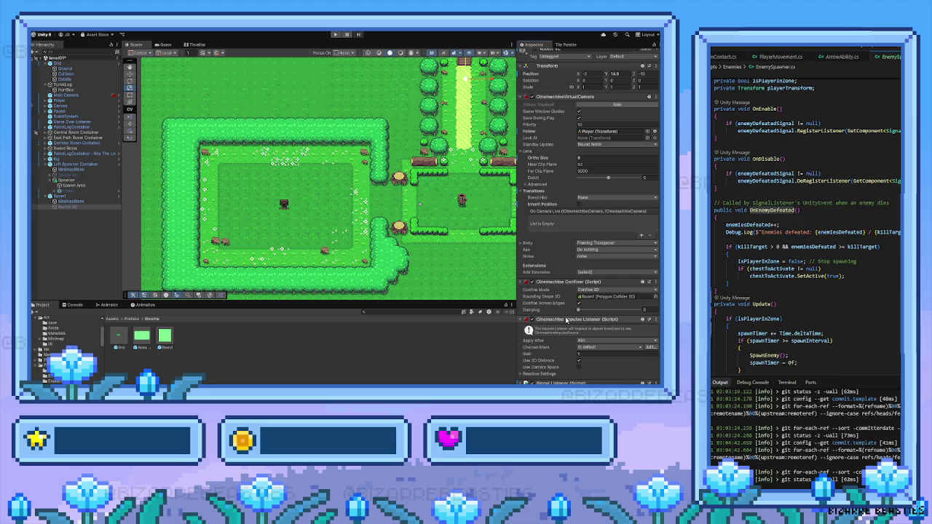
scroll(566, 320, "down", 3)
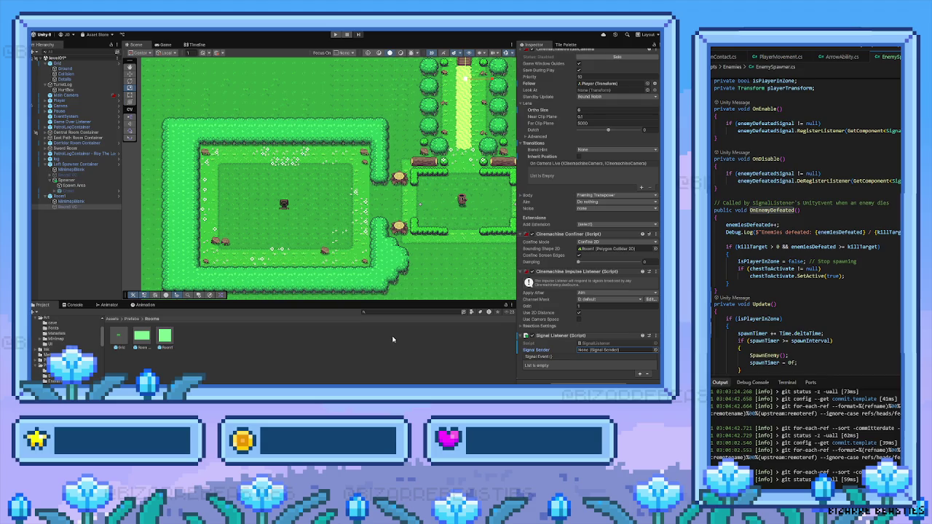
Step: Wire Room1 VC's Signal Listener to a new response whose target object is the Main Camera
left_click_drag(379, 336, 582, 349)
left_click(638, 374)
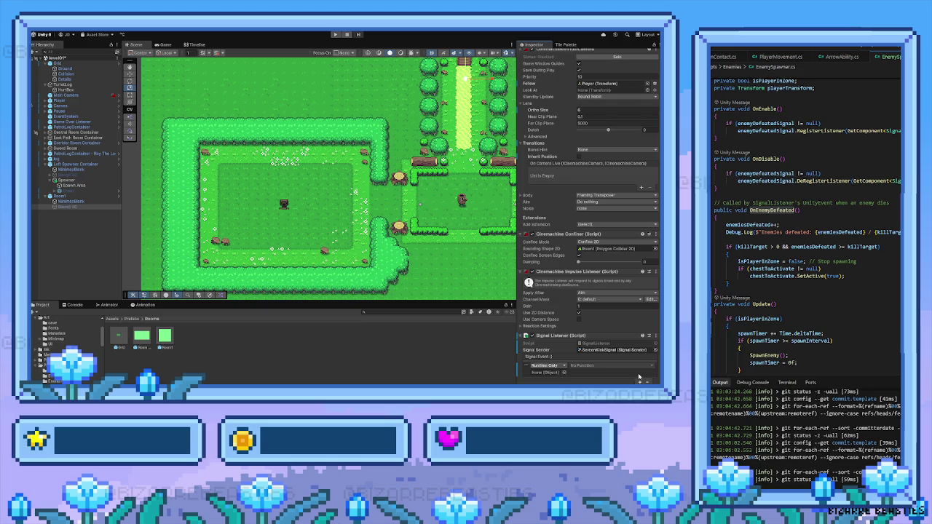
scroll(596, 371, "down", 1)
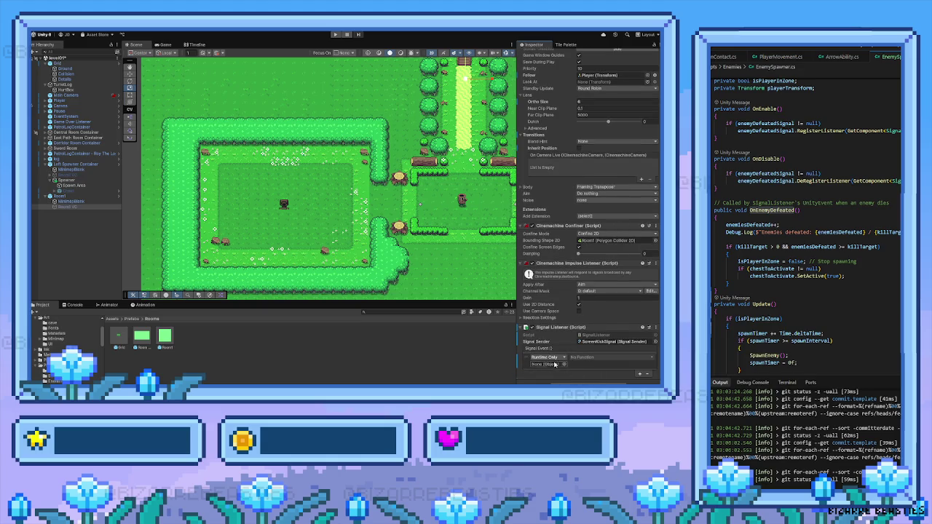
left_click(561, 366)
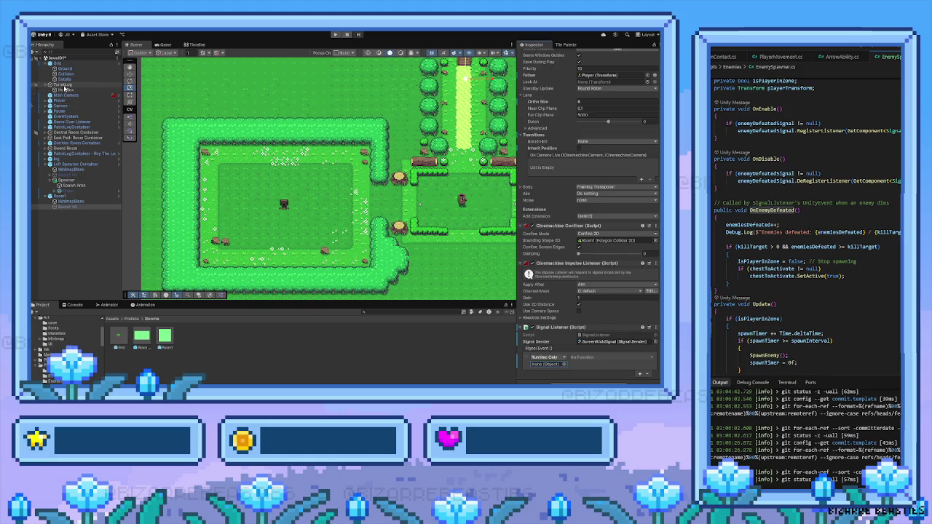
left_click_drag(67, 95, 560, 365)
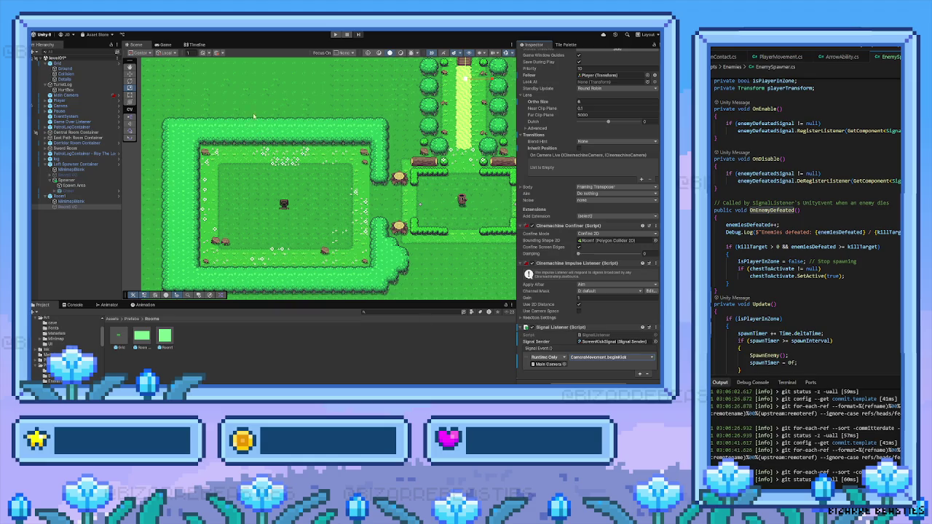
Step: Check the Main Camera's components in the Inspector, then start a playtest
left_click(62, 90)
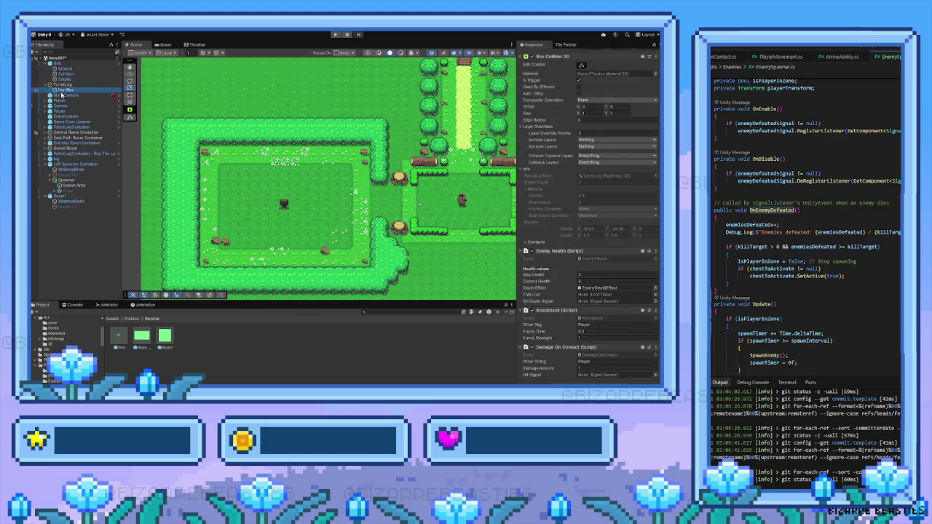
left_click(62, 94)
scroll(531, 284, "down", 3)
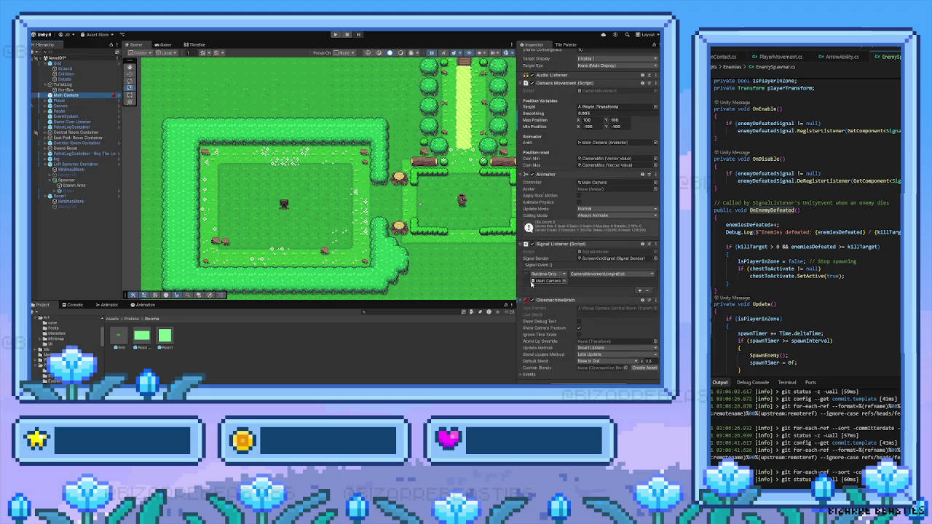
left_click(335, 34)
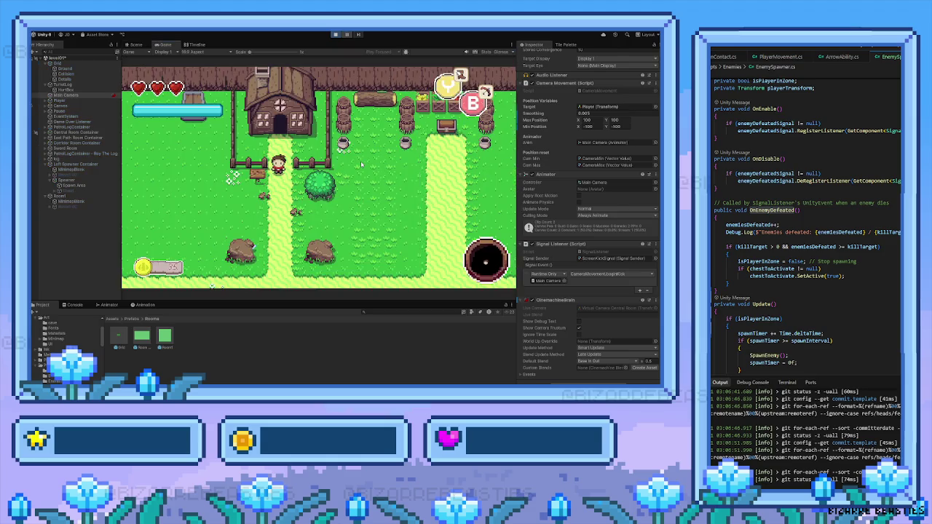
Step: Walk the player south from the house, over the bridge and through the forest into the grassy spawner room
key("s")
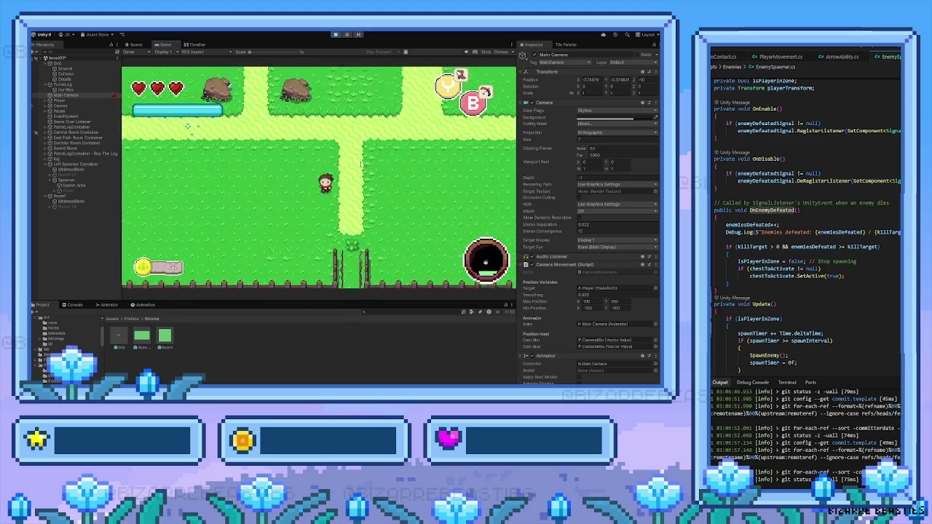
key("s")
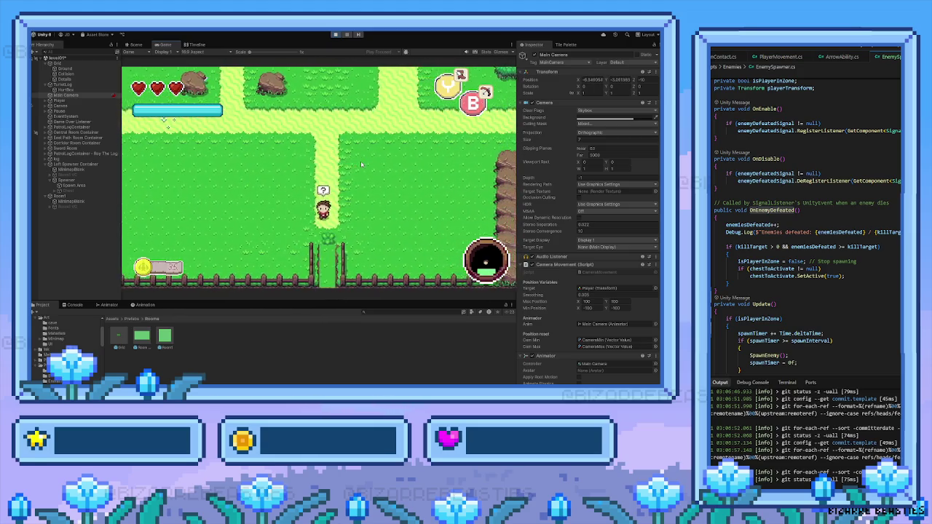
key("s")
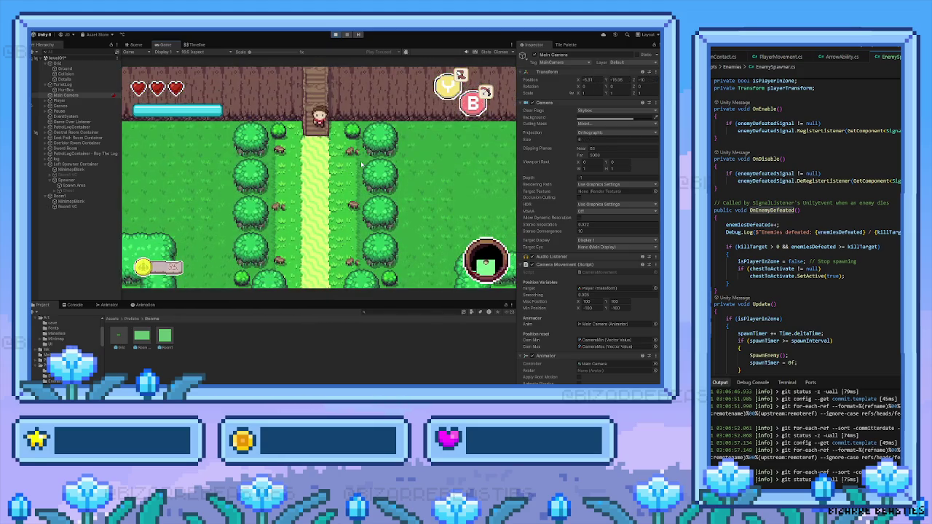
key("s")
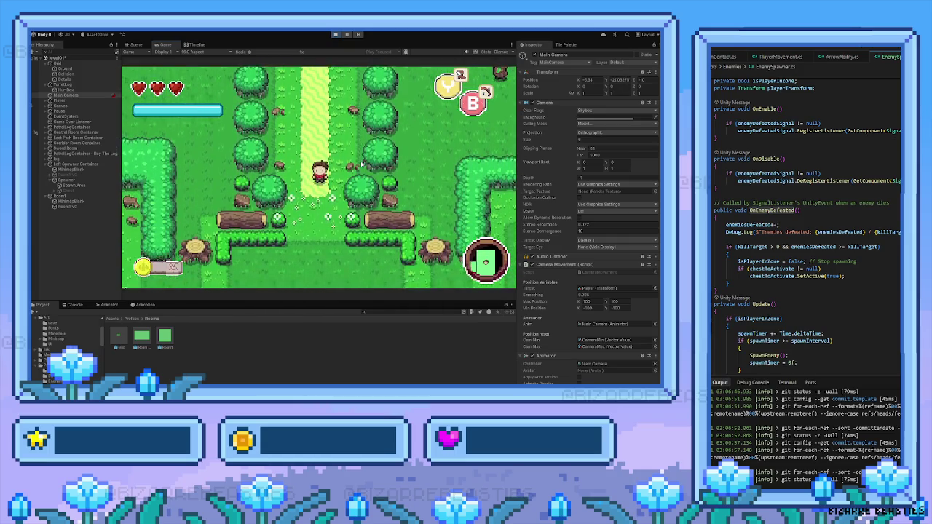
key("a")
key("a")
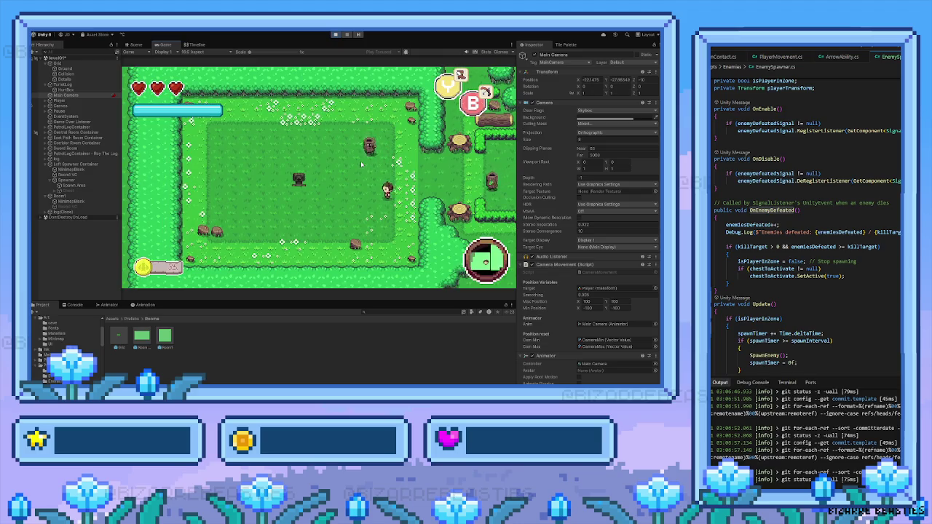
Step: Attack and defeat the first log enemies spawned in the room
key("d")
key("w")
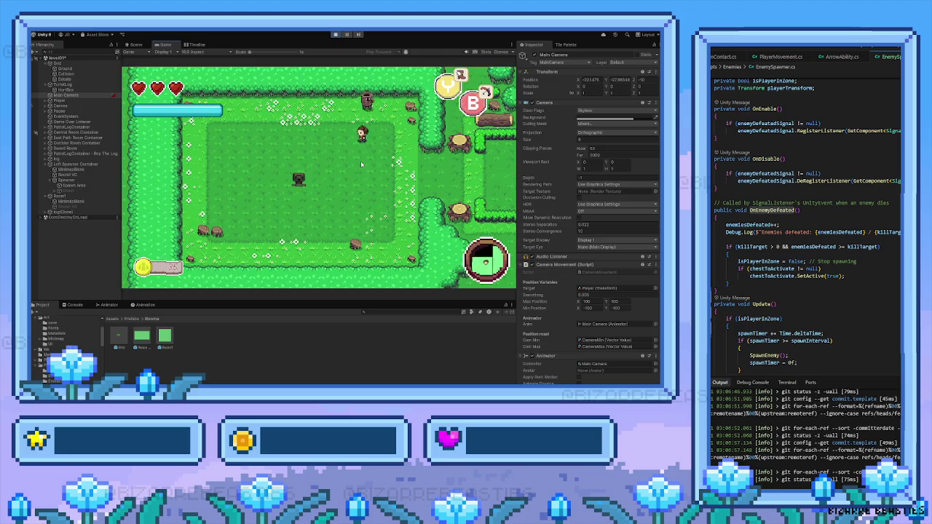
key("space")
key("s")
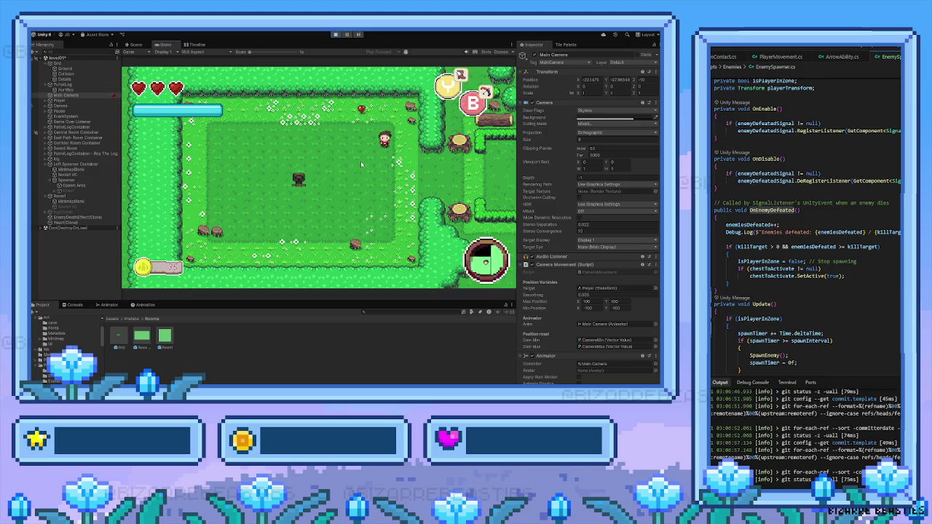
key("a")
key("w")
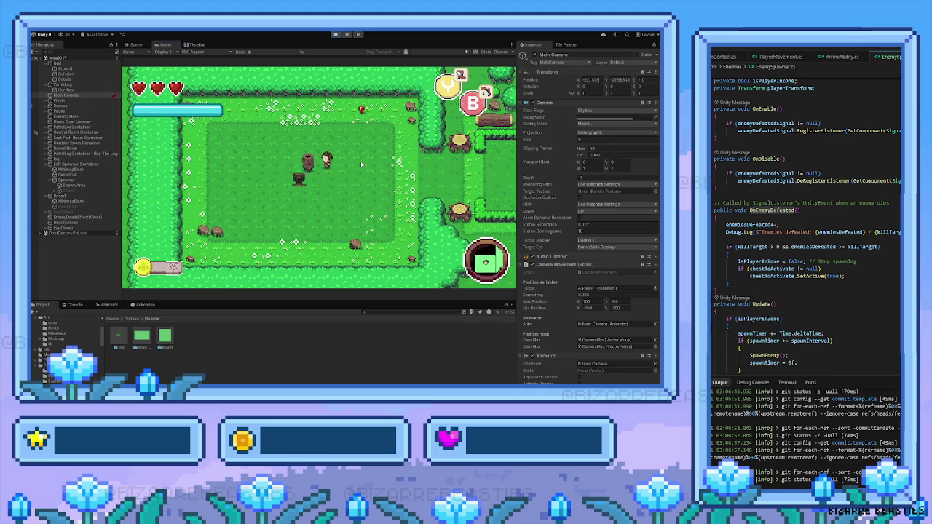
key("d")
key("a")
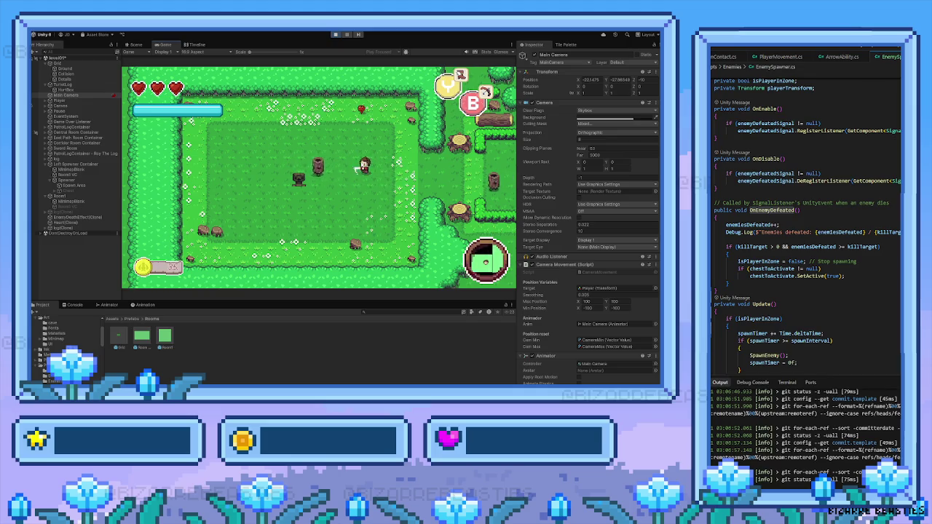
key("a")
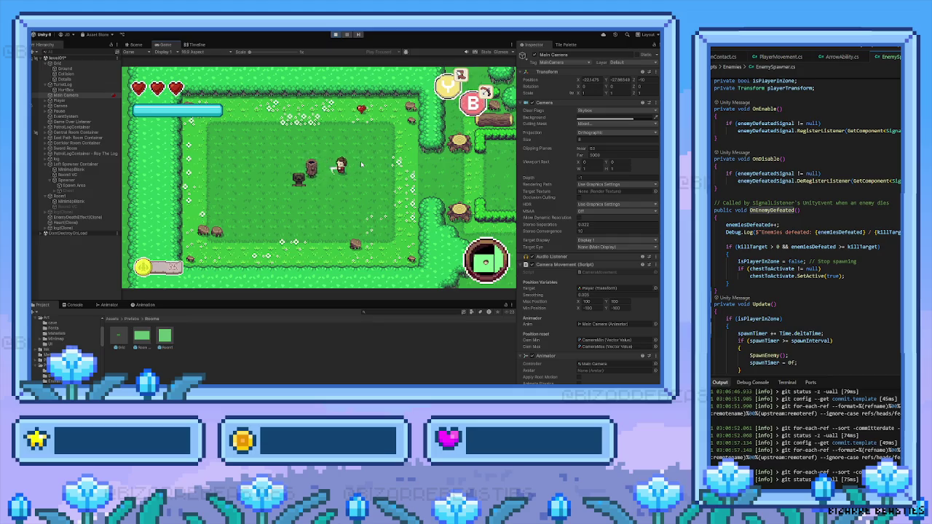
key("space")
Step: Defeat the remaining log enemies and walk right to collect the heart
key("w")
key("d")
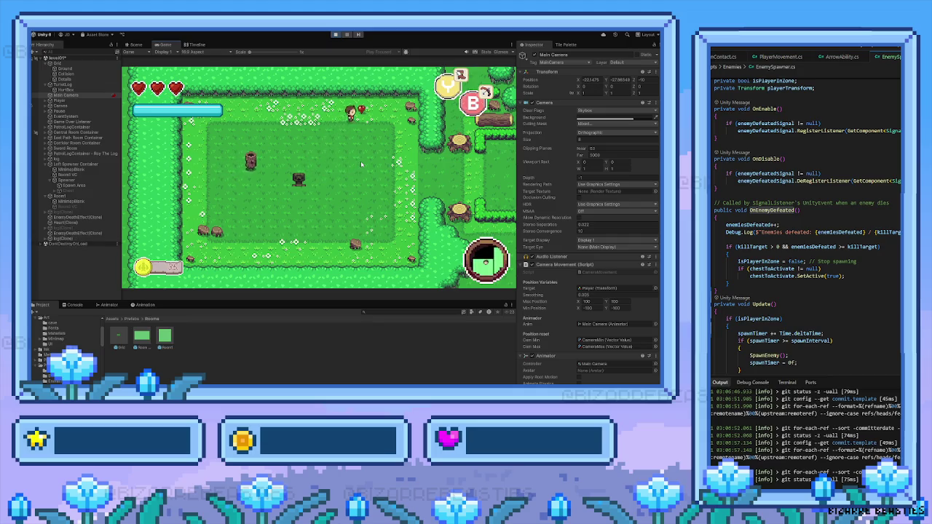
key("s")
key("a")
key("space")
key("w")
key("d")
key("s")
key("a")
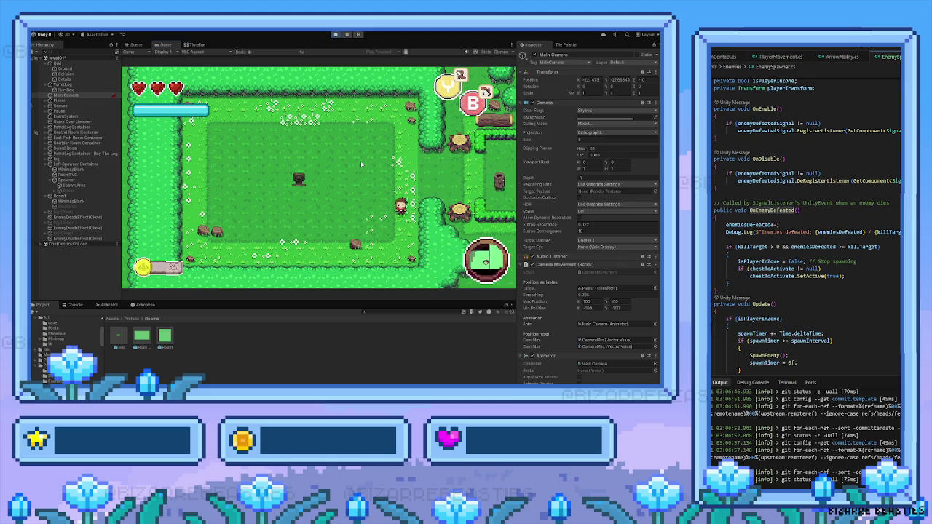
key("a")
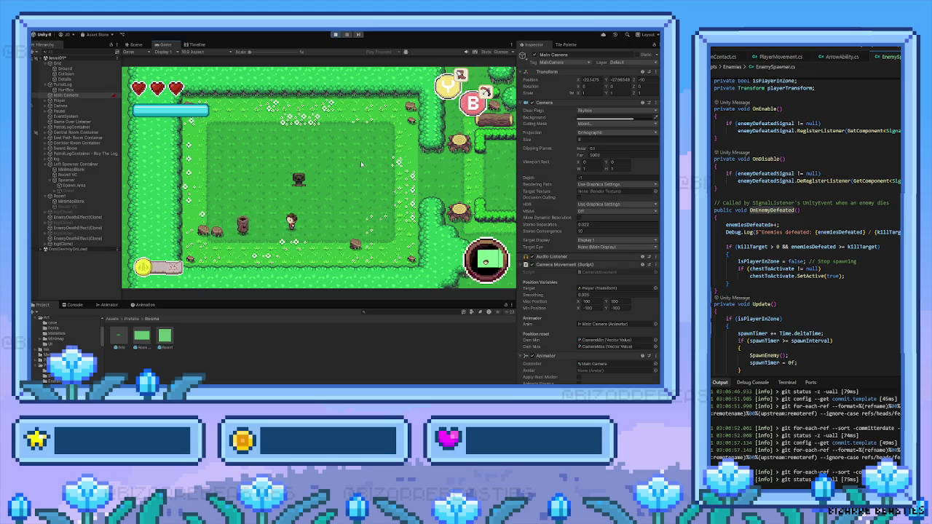
key("s")
key("space")
key("a")
key("d")
key("d")
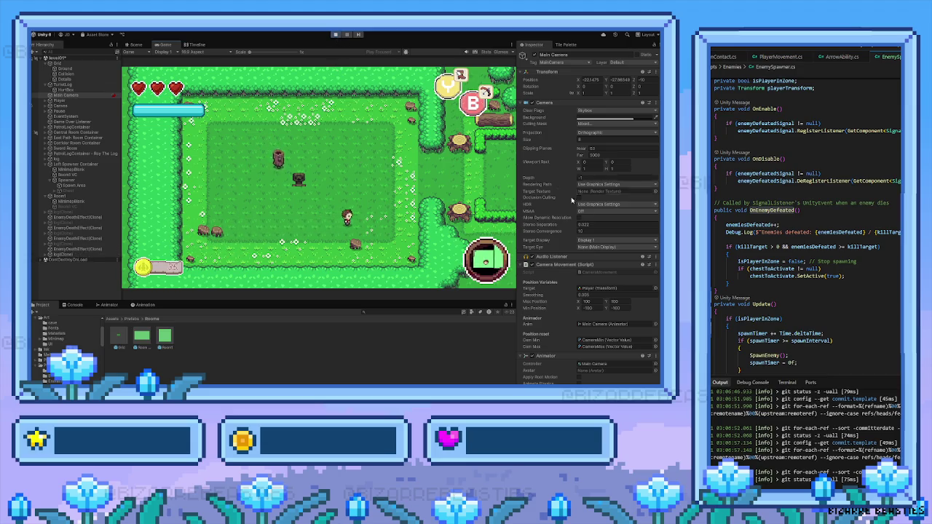
Step: Move the player up and turn left while scrolling the Inspector to check the camera
scroll(601, 286, "down", 2)
key("w")
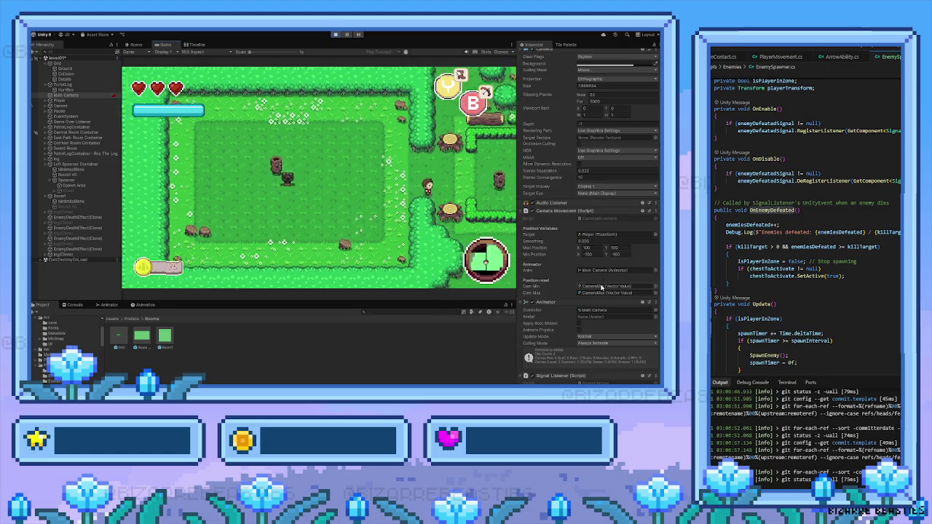
key("a")
scroll(610, 328, "down", 1)
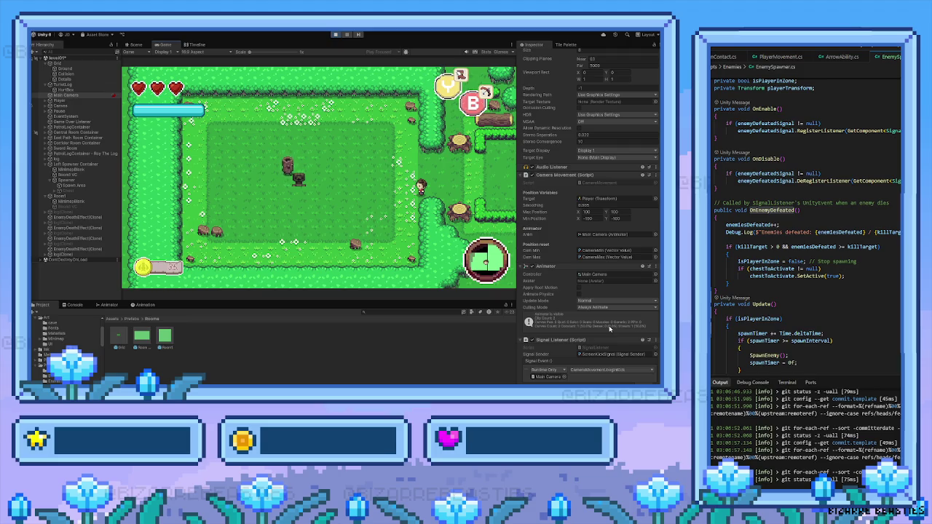
scroll(609, 330, "down", 4)
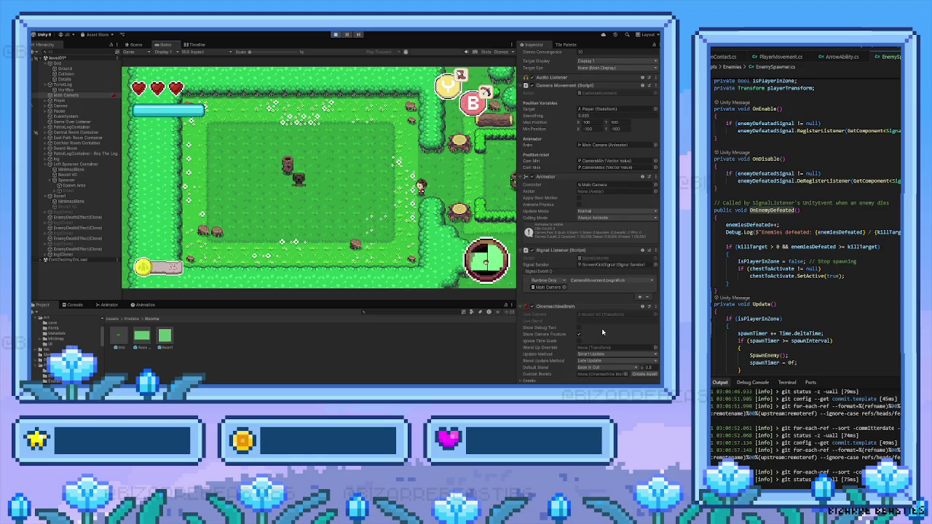
scroll(601, 331, "down", 1)
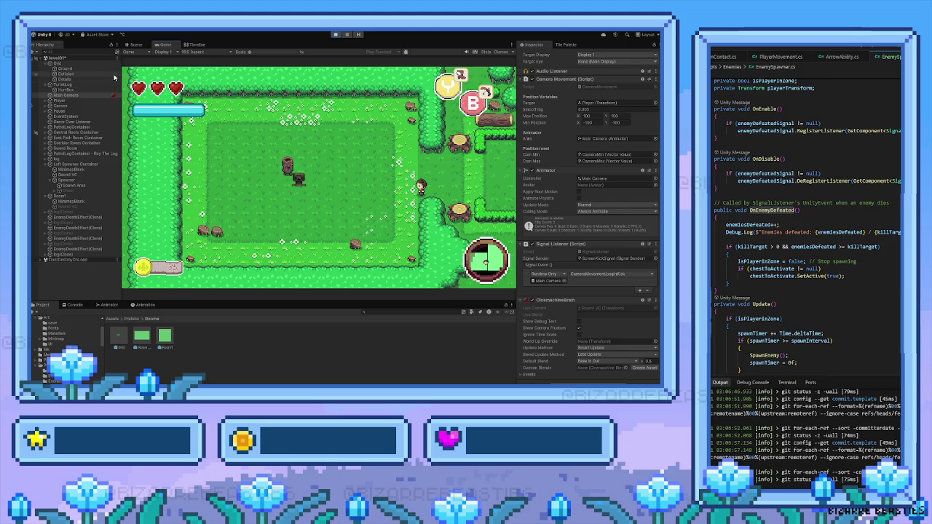
Step: Exit Play mode from the toolbar to resume editing the forest level
left_click(335, 35)
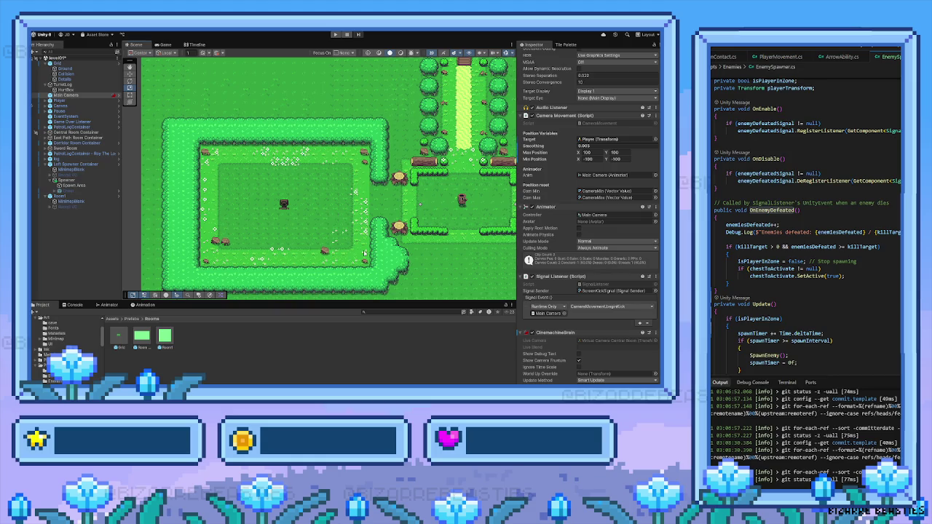
Step: Frame the tree-stump room and select a Tile Palette tile for painting onto the Colliders tilemap
key("f")
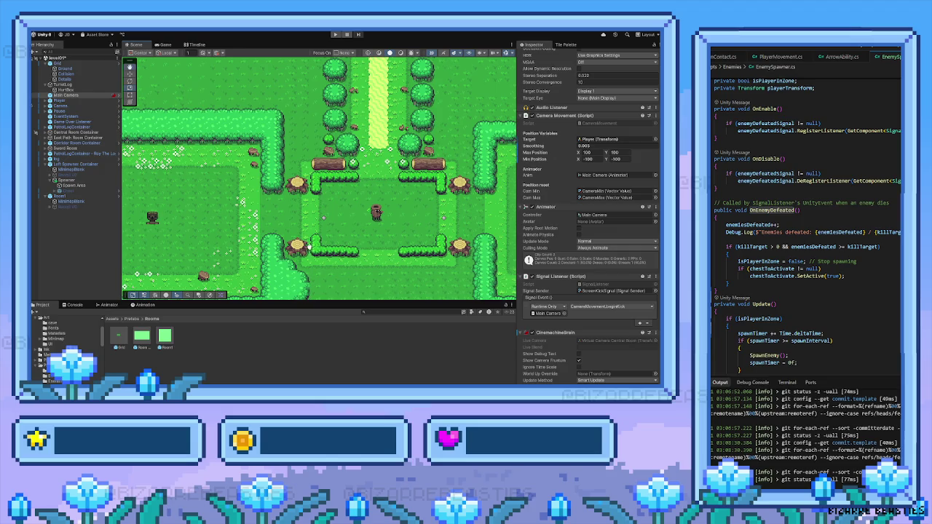
key("f")
left_click(563, 45)
scroll(640, 218, "up", 3)
left_click_drag(648, 241, 618, 222)
left_click(610, 213)
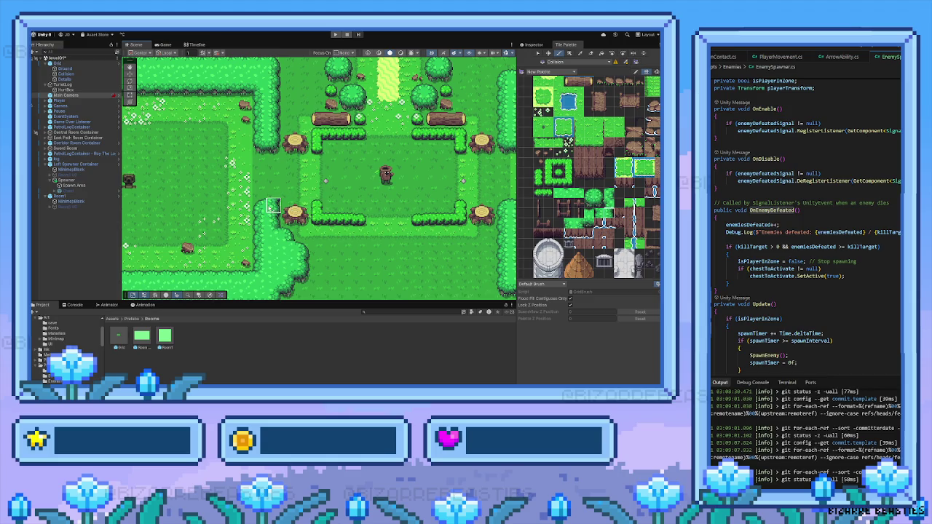
Step: Paint a bush-edge tile on the hedge at the room's upper-left corner
left_click_drag(273, 206, 289, 235)
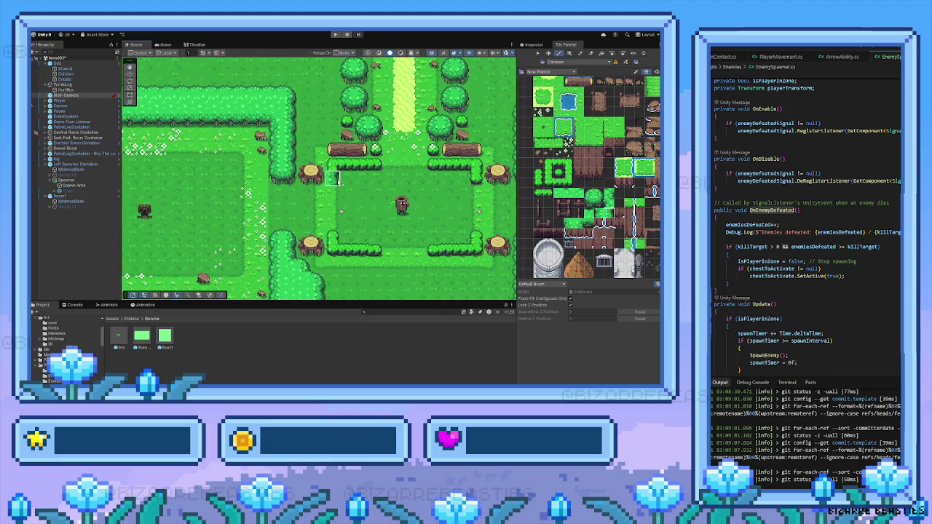
left_click_drag(280, 178, 309, 169)
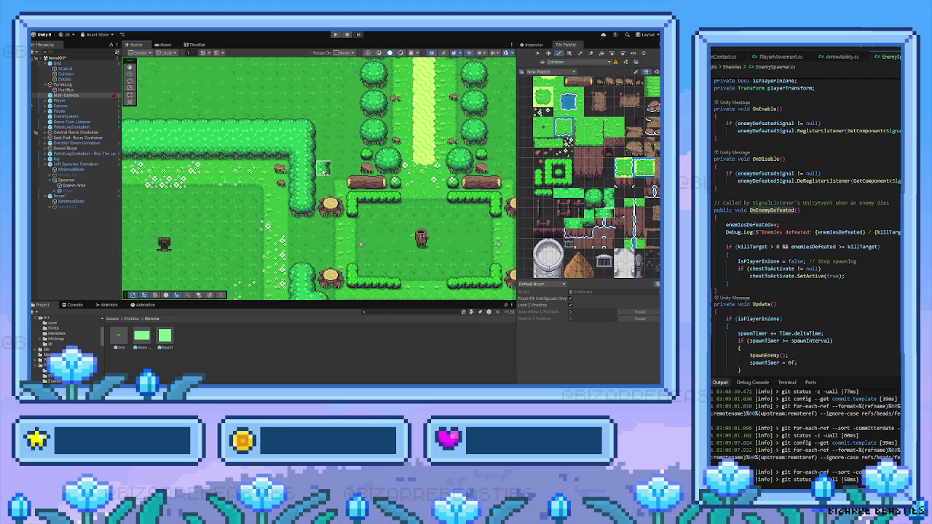
scroll(313, 168, "down", 5)
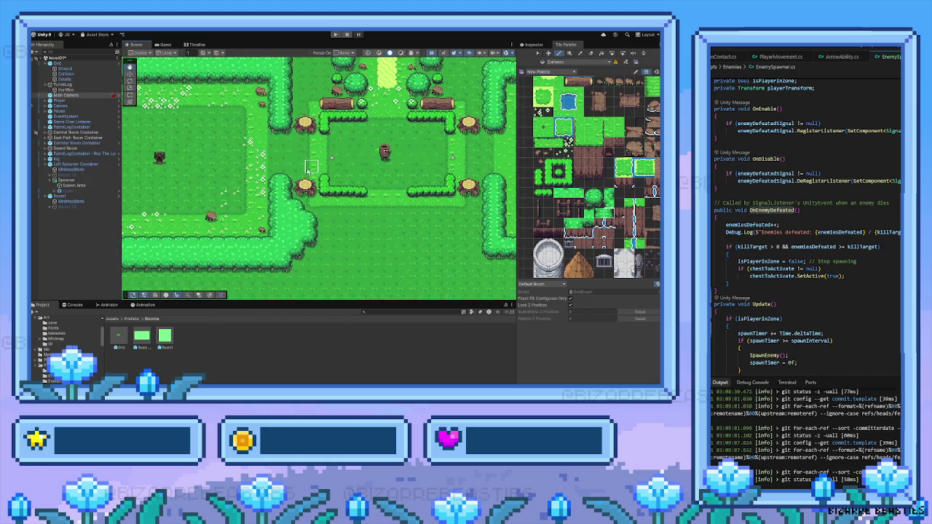
scroll(300, 177, "right", 3)
scroll(300, 177, "up", 2)
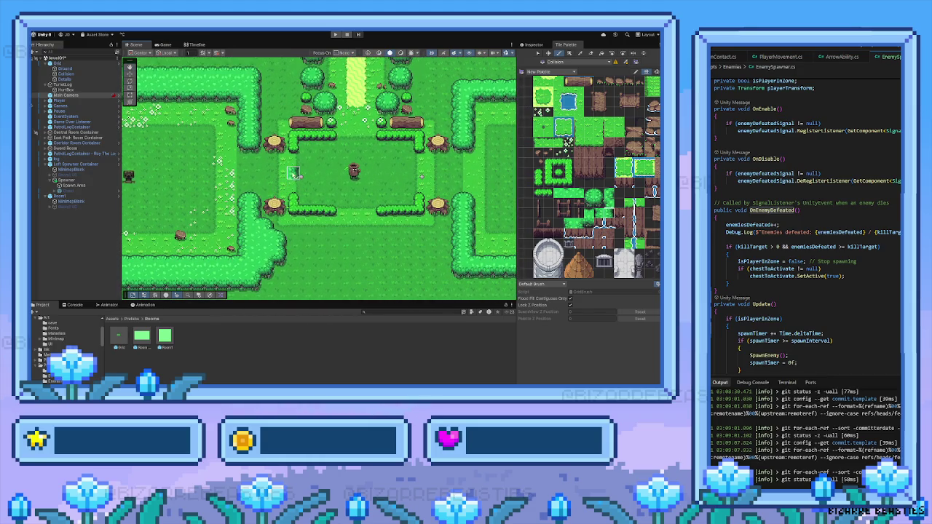
left_click(597, 206)
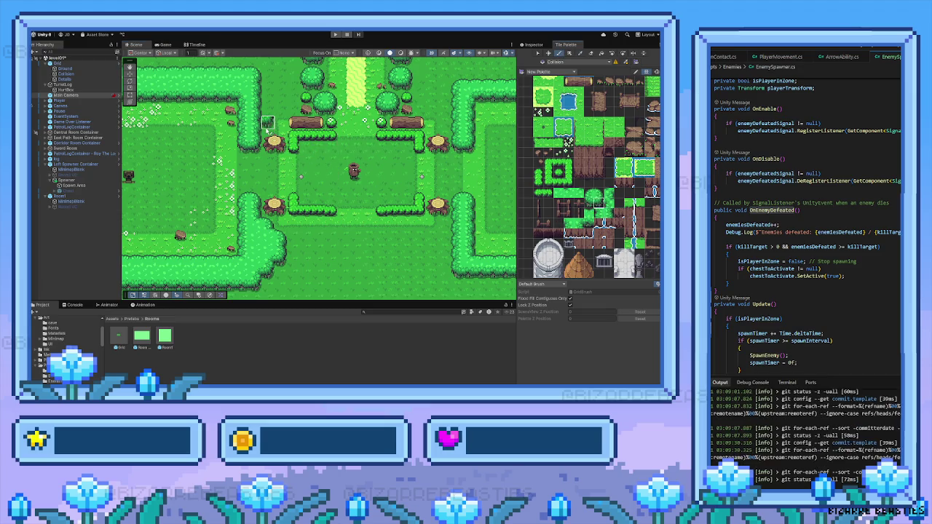
left_click(267, 123)
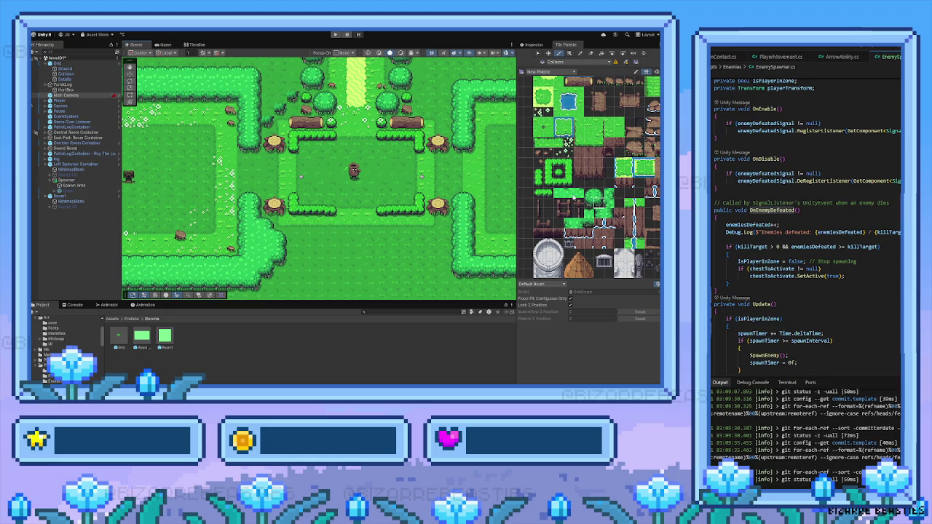
Step: Switch to a one-tile grass brush from the palette
scroll(598, 216, "up", 2)
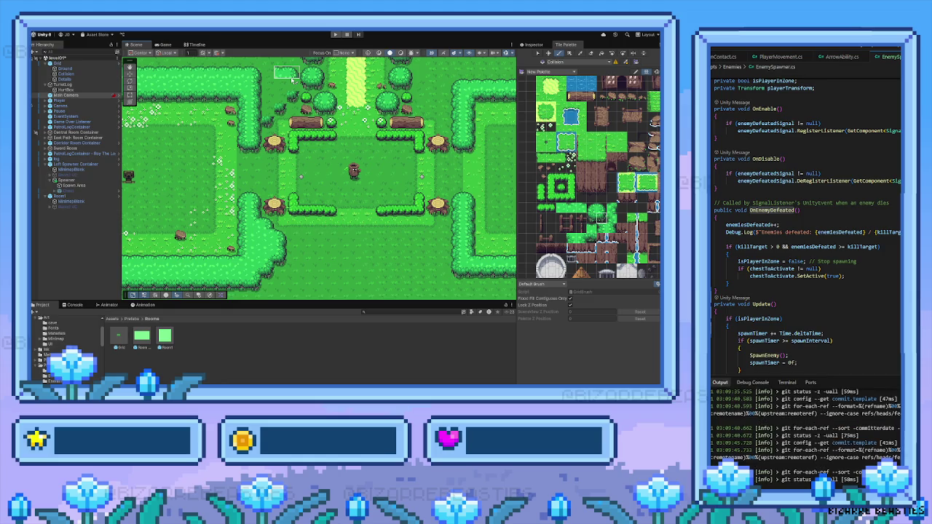
left_click(243, 74, "ctrl")
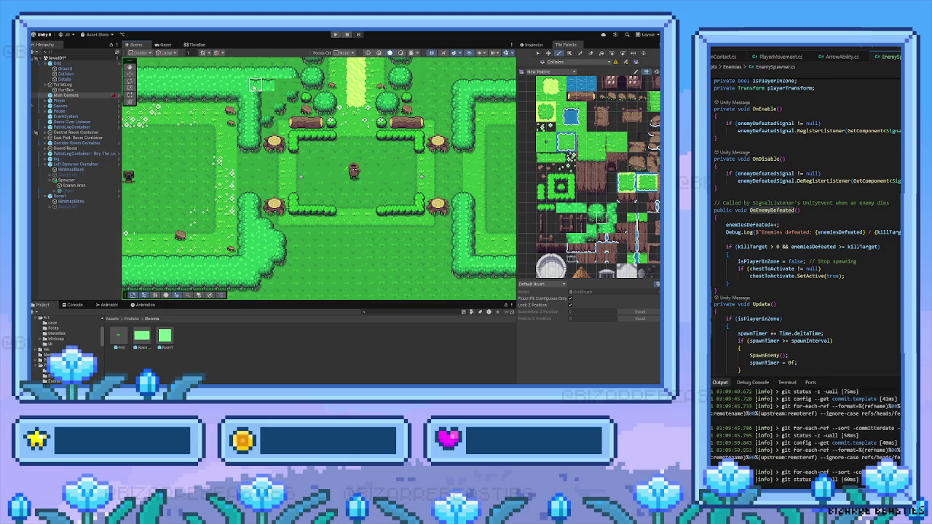
left_click(559, 210)
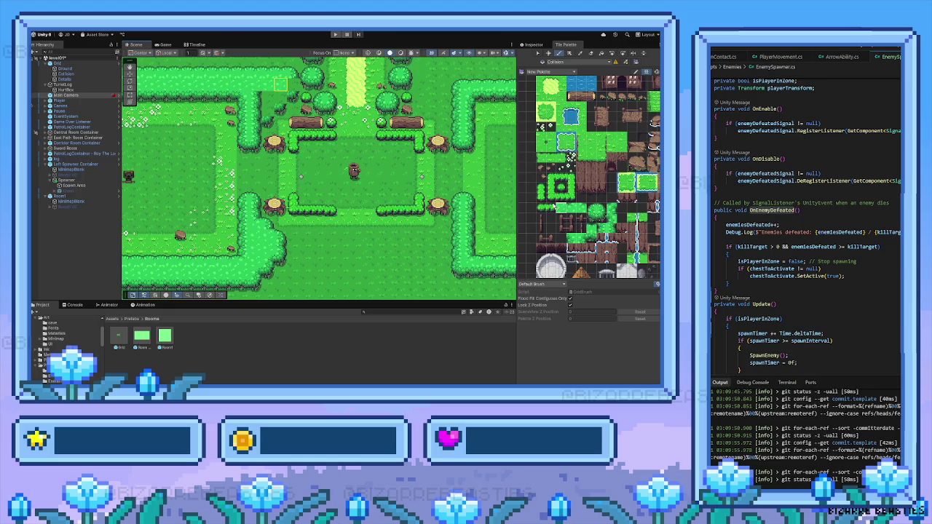
scroll(556, 206, "up", 3)
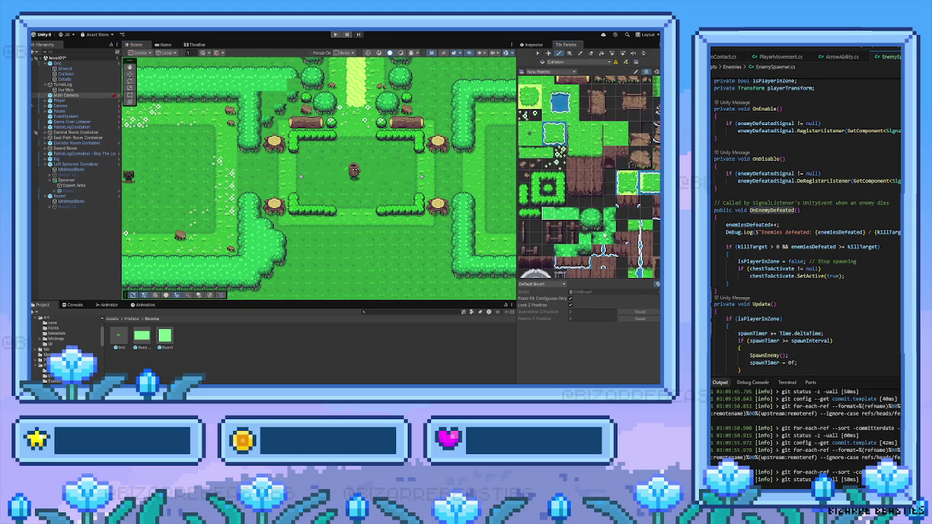
Step: Paint a hedge-corner tile beside the top entrance
scroll(556, 206, "up", 1)
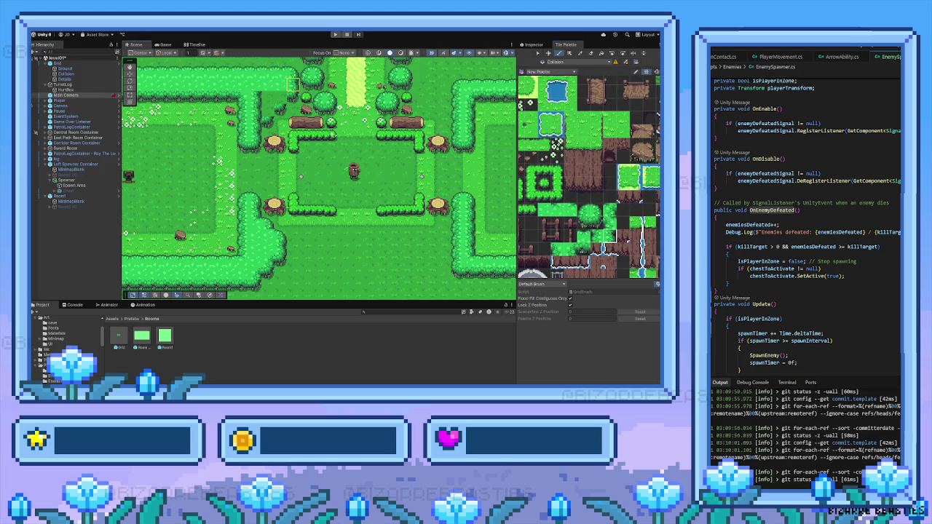
left_click(541, 210)
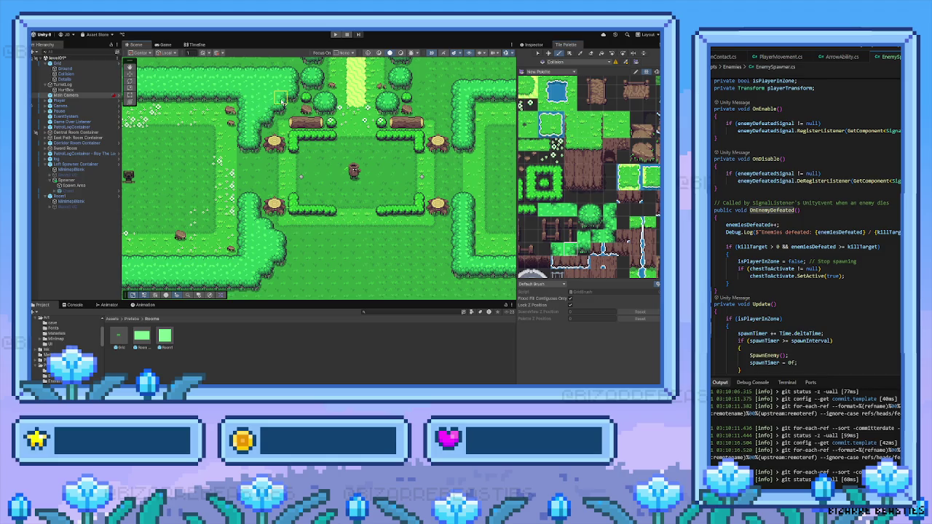
scroll(280, 173, "down", 2)
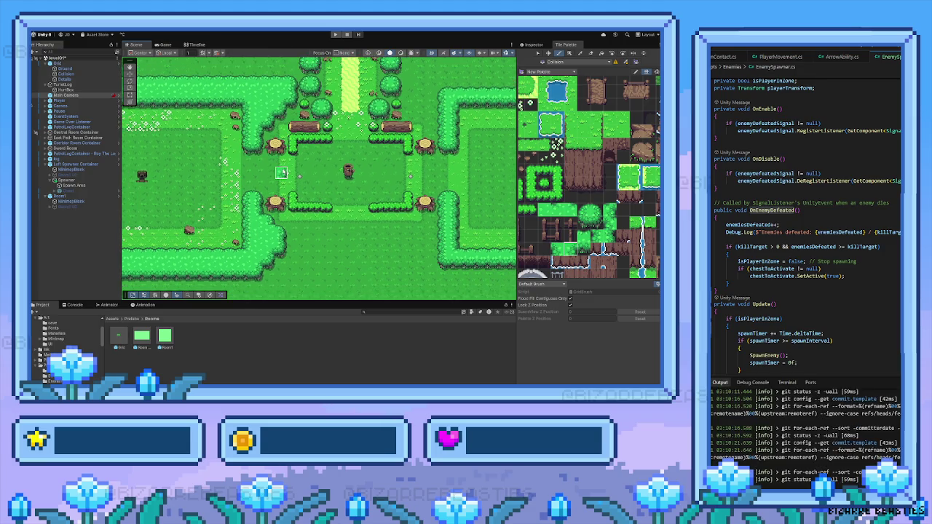
scroll(281, 173, "down", 2)
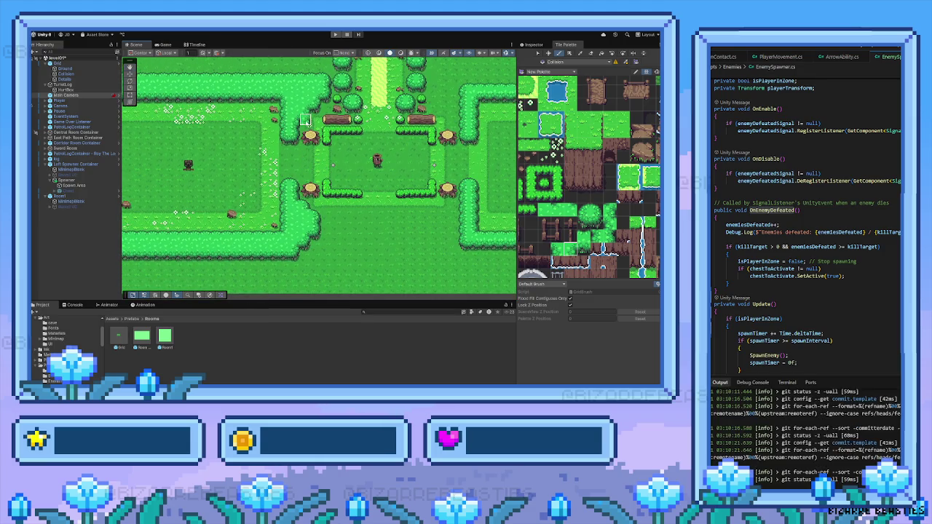
left_click(311, 112)
Step: Pick a three-tile-tall hedge strip from the map as the brush
key("i")
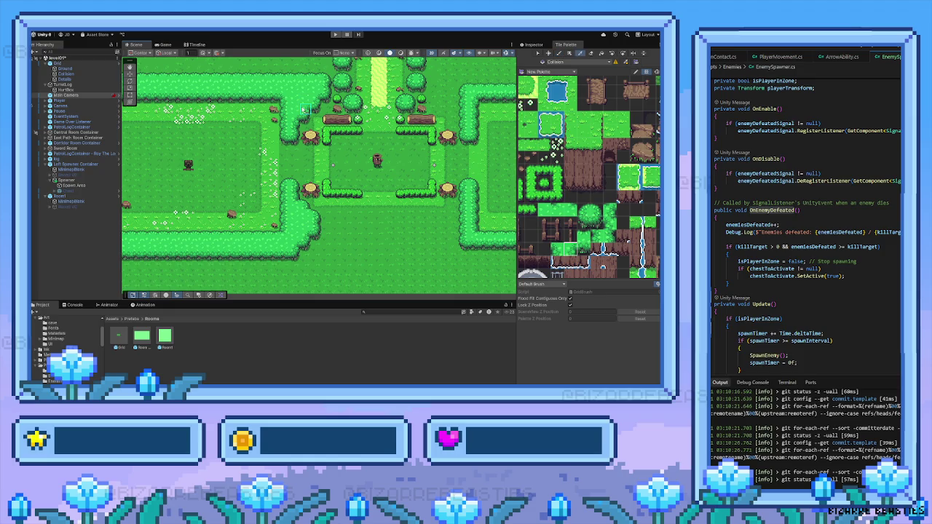
left_click(301, 118)
left_click_drag(305, 102, 306, 125)
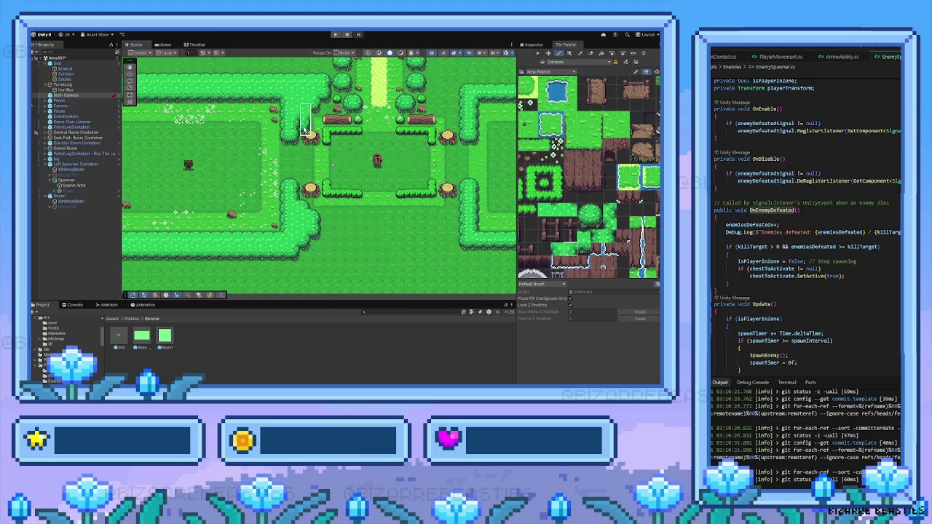
scroll(317, 118, "up", 3)
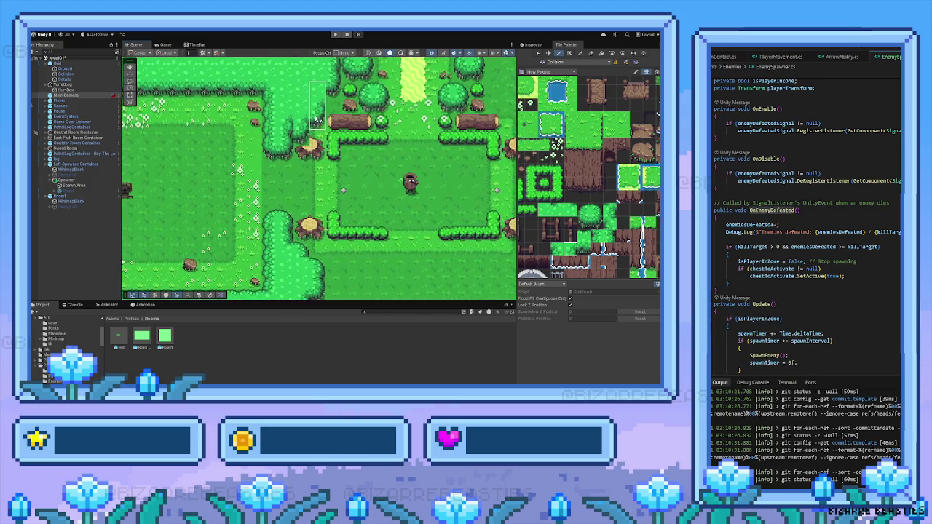
scroll(317, 119, "up", 1)
scroll(302, 118, "up", 1)
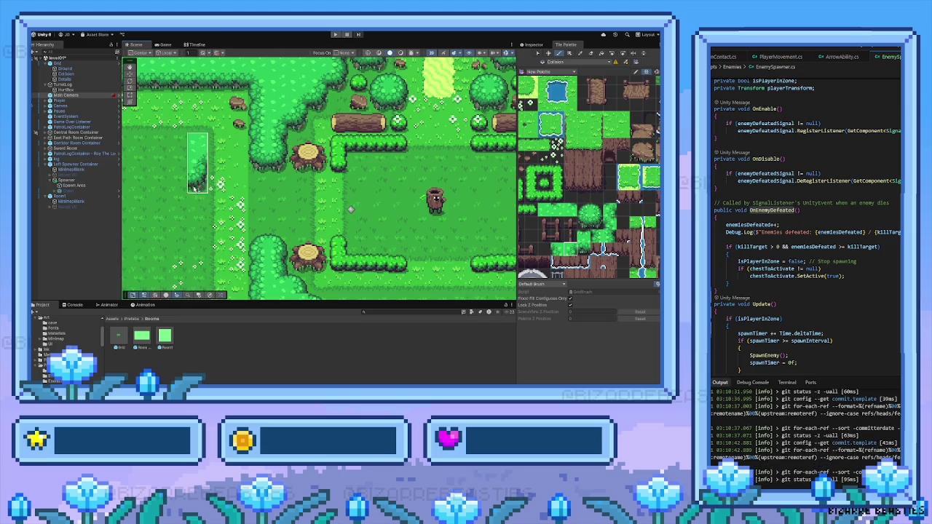
scroll(256, 202, "down", 2)
scroll(256, 202, "down", 2)
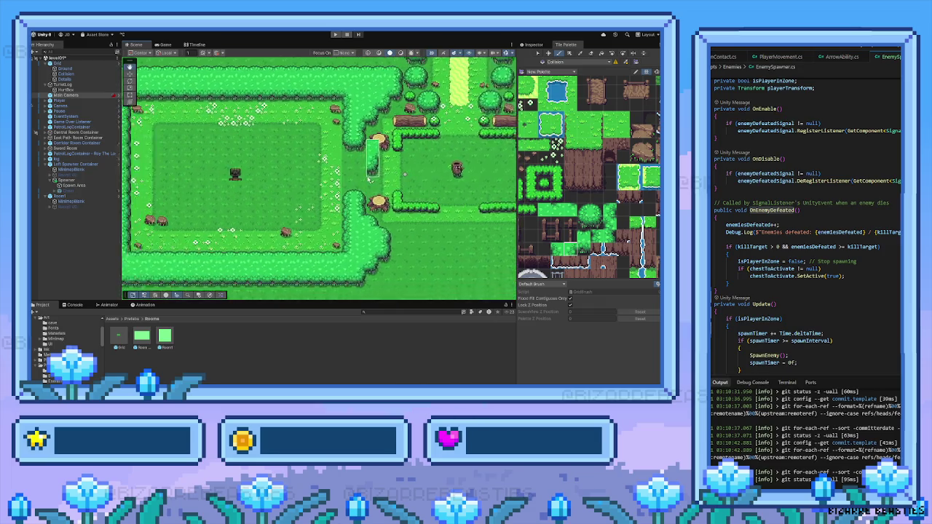
scroll(328, 211, "up", 1)
scroll(331, 211, "right", 2)
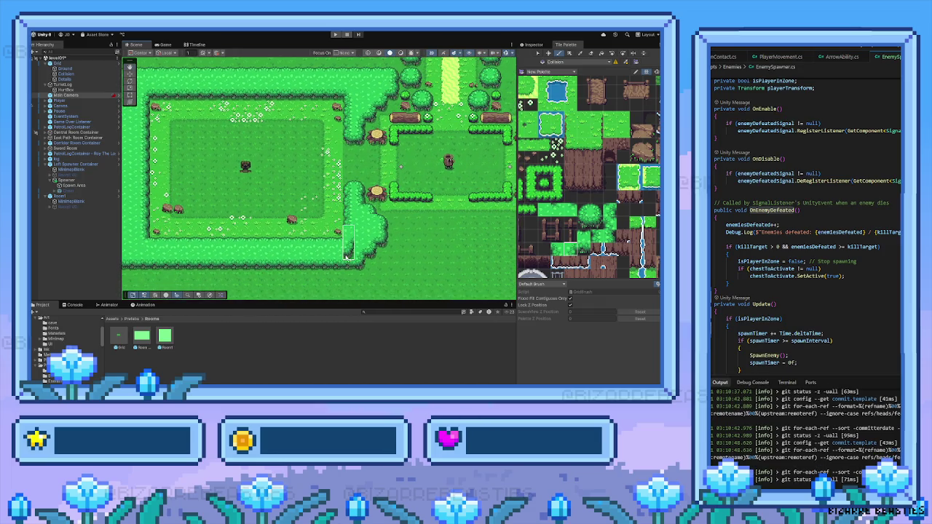
Step: Copy a block of about 4x3 hedge tiles and paint it at the lower hedge corner
key("i")
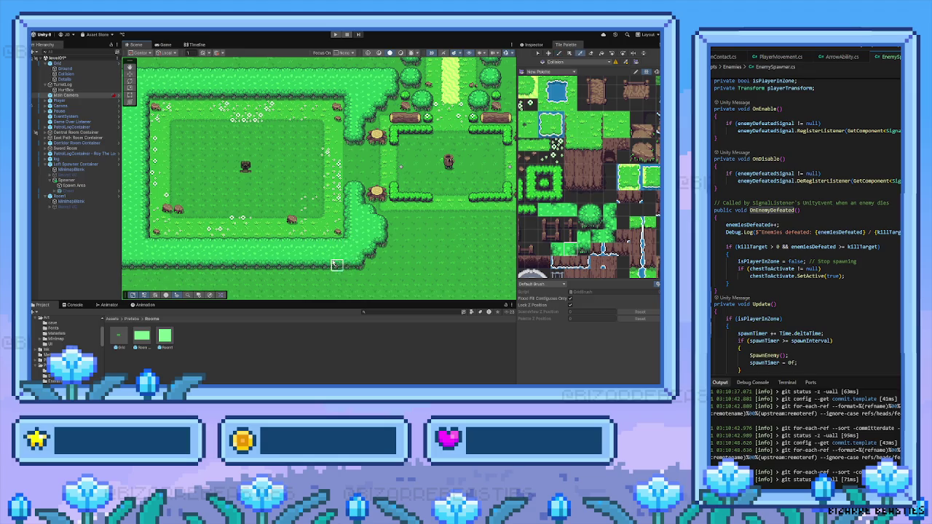
left_click_drag(354, 256, 373, 256)
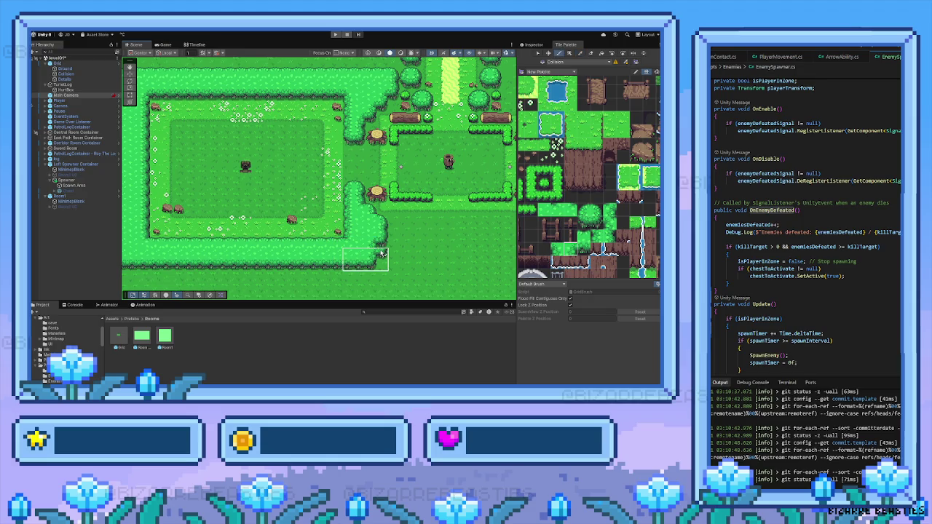
left_click(381, 254)
Step: Sample the two hedge-edge tiles from the map as the brush
key("i")
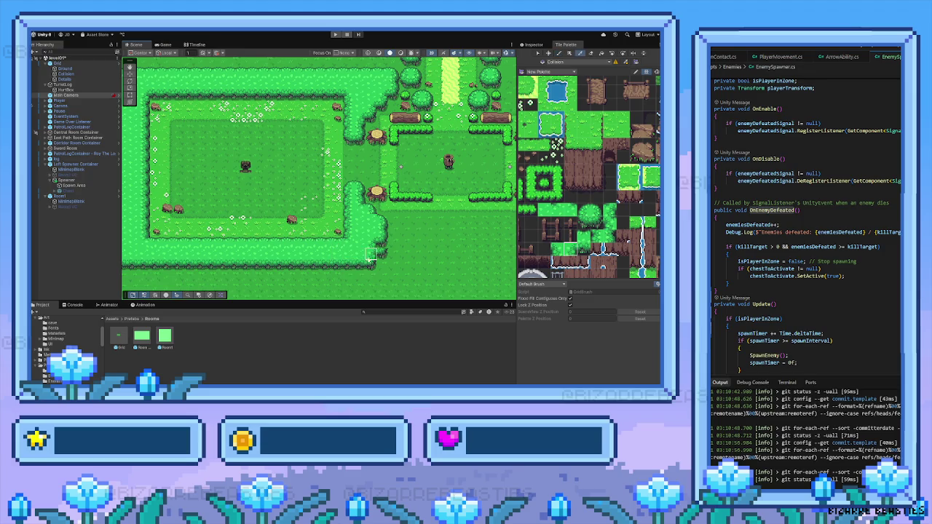
left_click(359, 255)
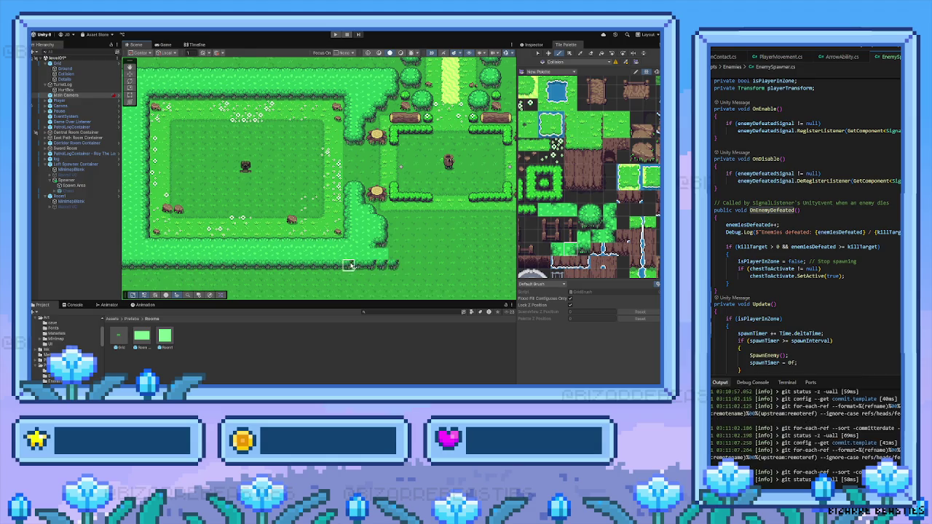
left_click_drag(366, 262, 390, 269)
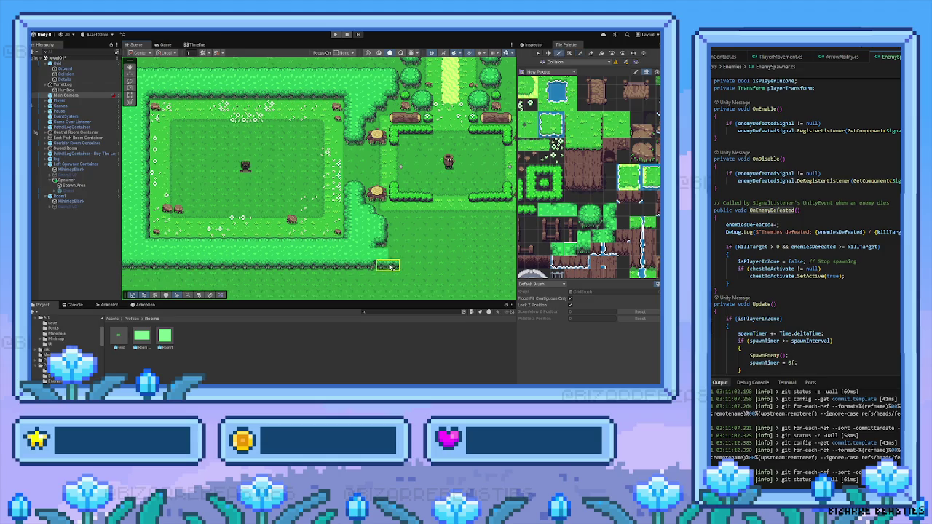
Step: Move toward the lower-right hedge and choose a different palette tile to paint with
key("Right")
key("Down")
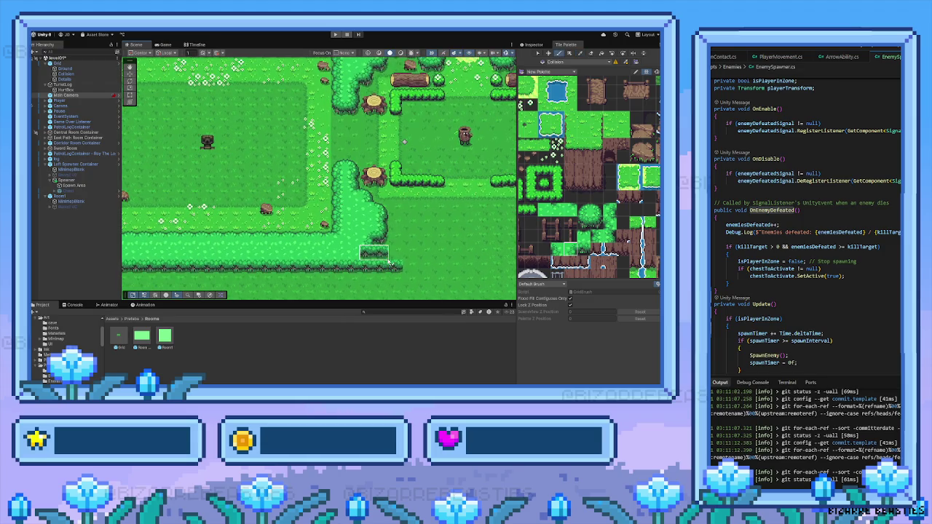
key("Right")
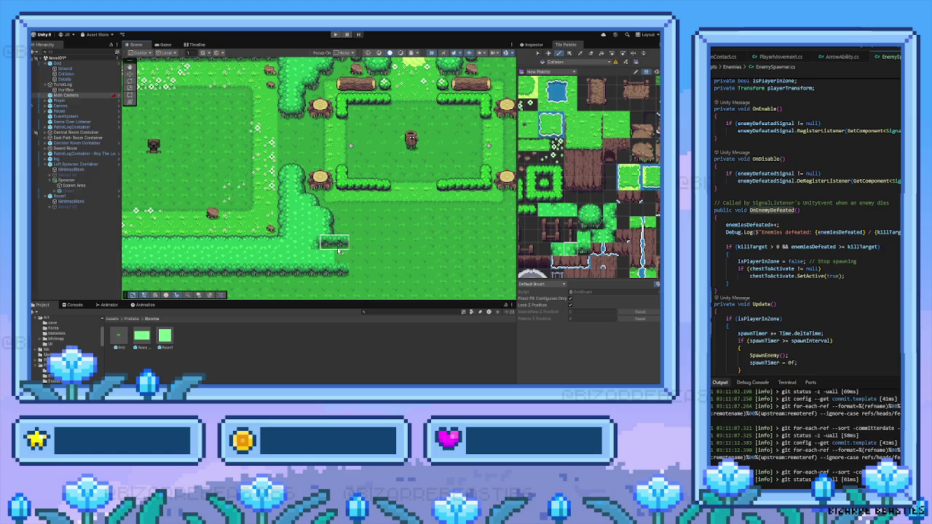
left_click(608, 237)
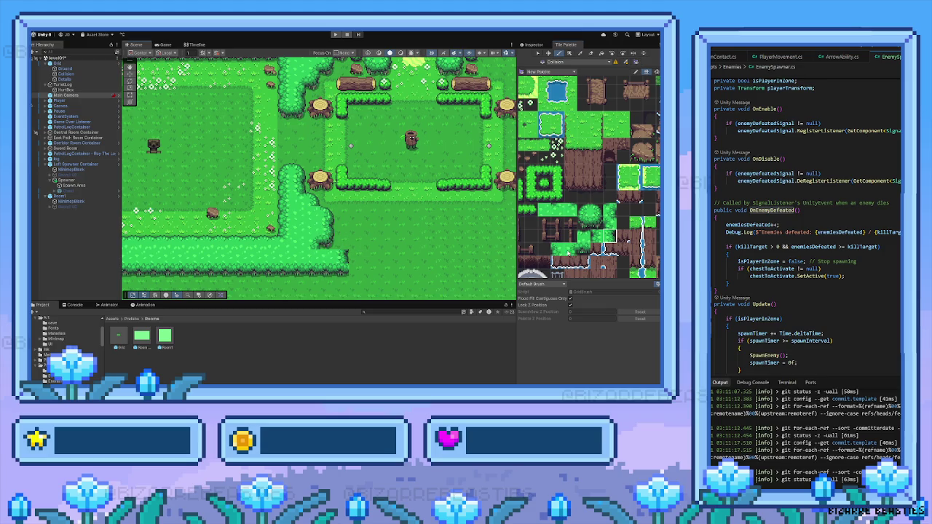
left_click(574, 251)
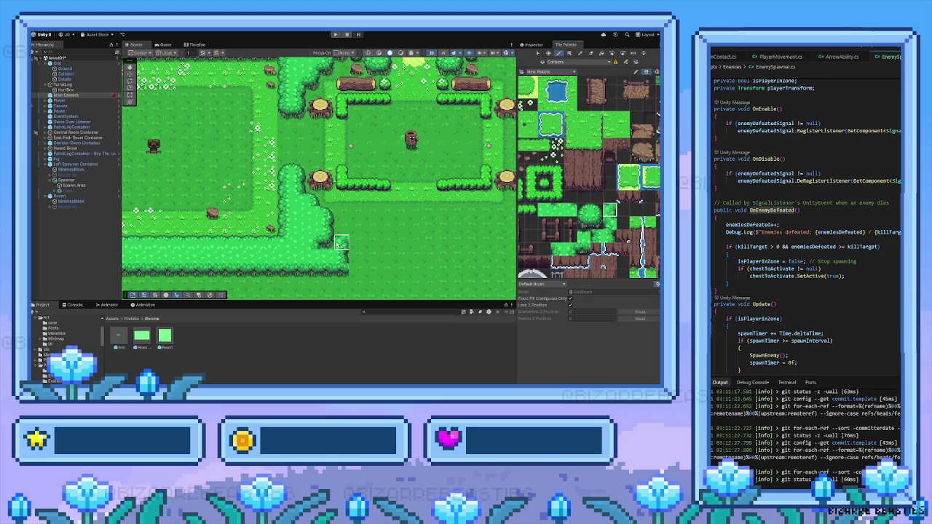
scroll(527, 256, "up", 3)
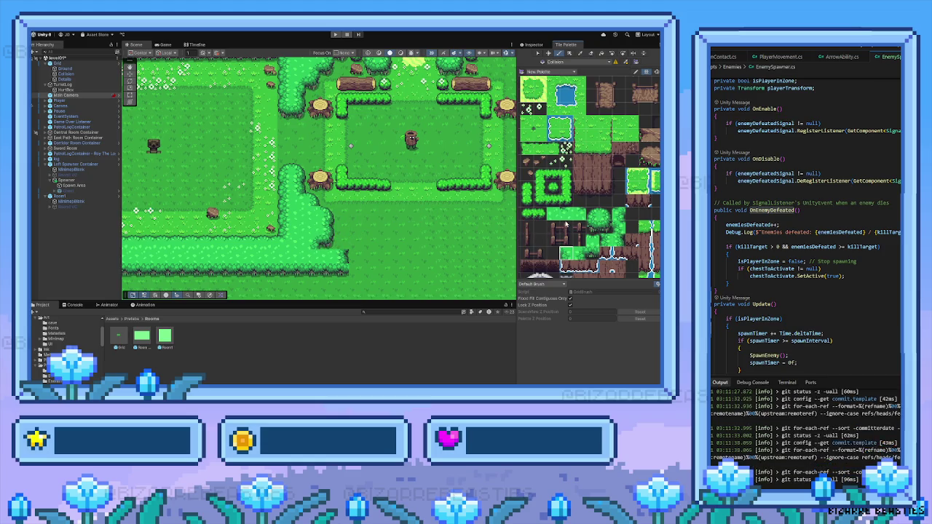
Step: Compare neighbouring palette tiles and load the chosen grass tile onto the brush
left_click(579, 214)
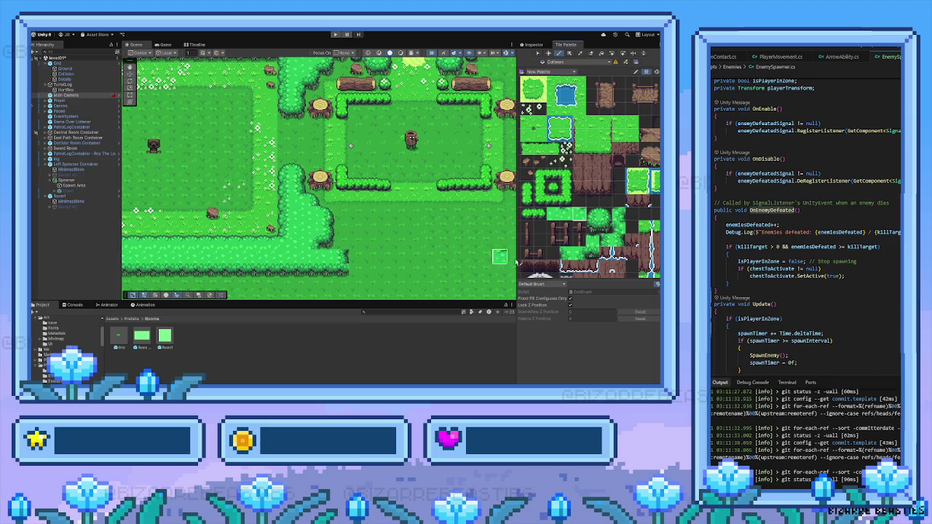
left_click(604, 226)
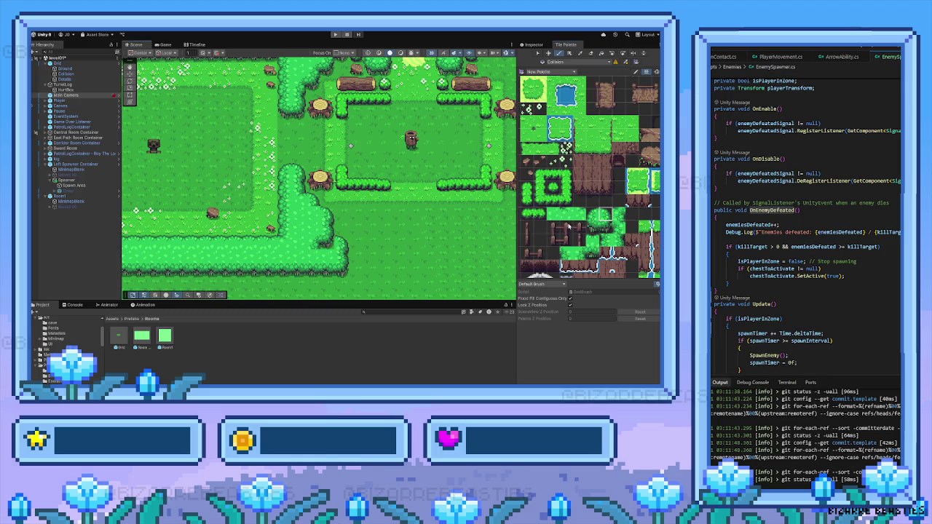
left_click(580, 214)
left_click(552, 215)
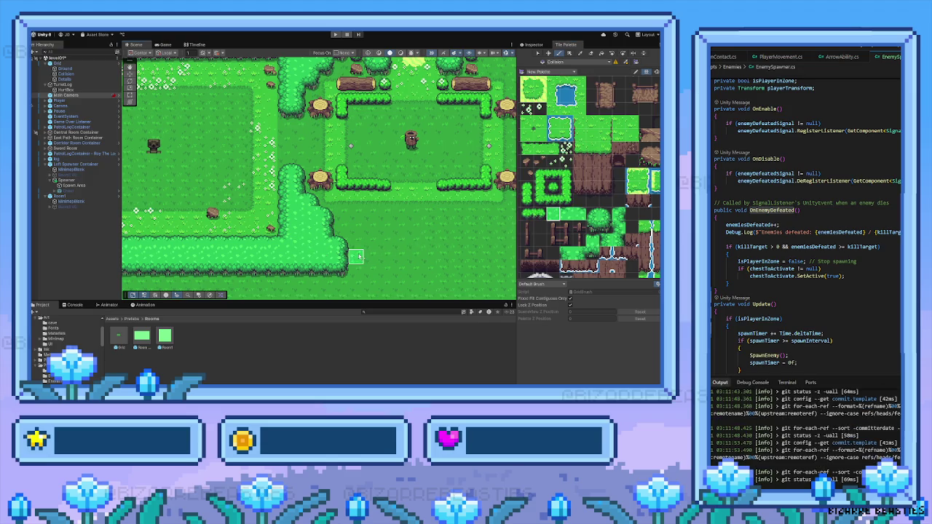
Step: Pan and zoom the map to frame the central clearing
left_click_drag(349, 249, 315, 269)
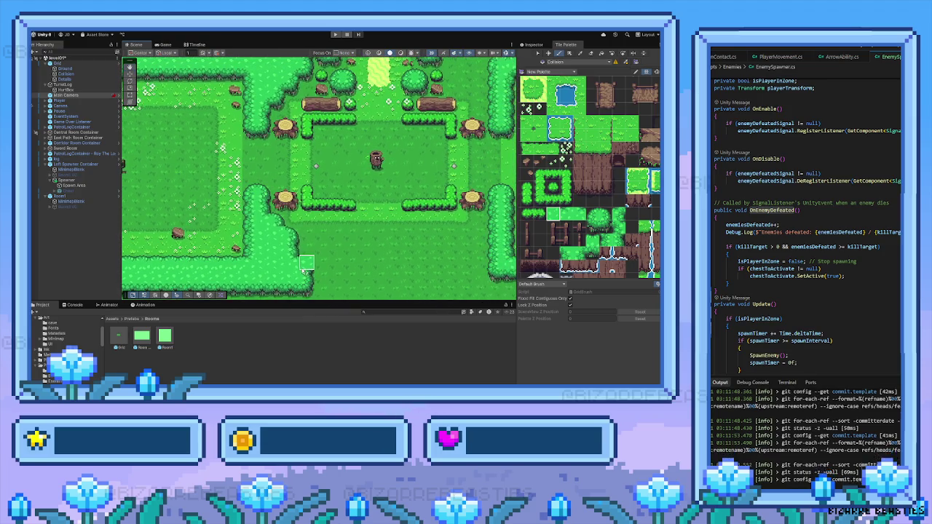
scroll(320, 259, "down", 2)
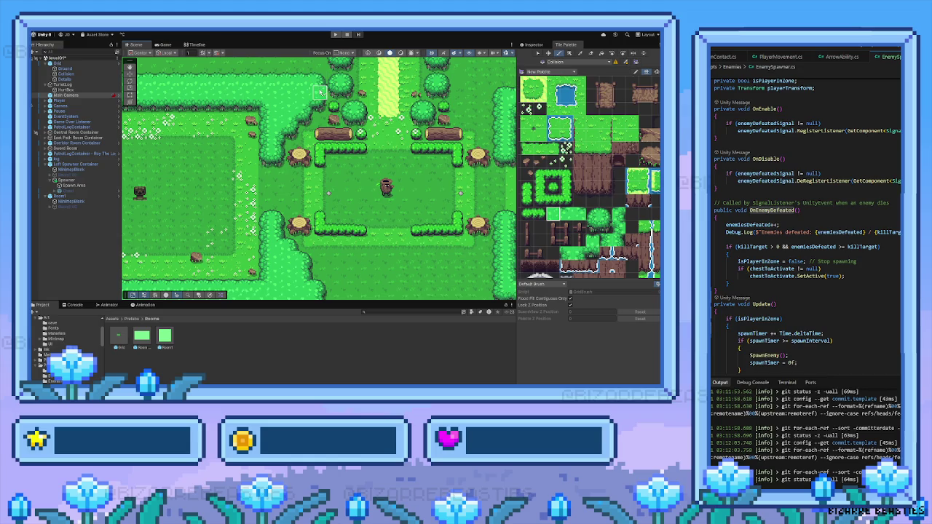
left_click_drag(320, 175, 321, 125)
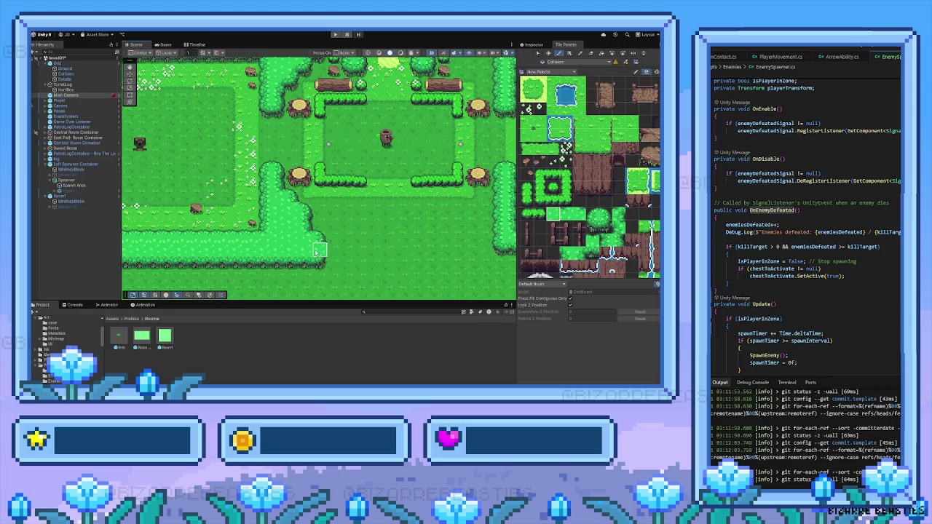
left_click_drag(306, 210, 291, 289)
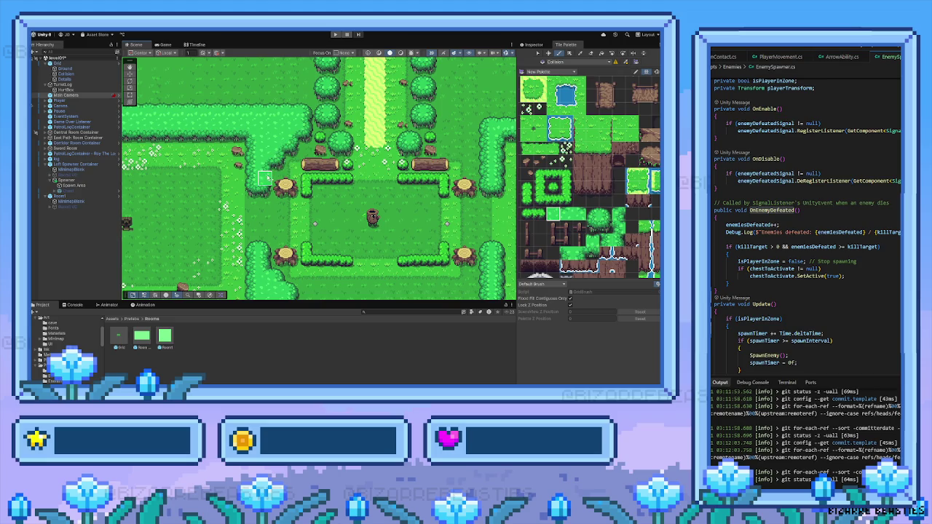
scroll(294, 221, "down", 3)
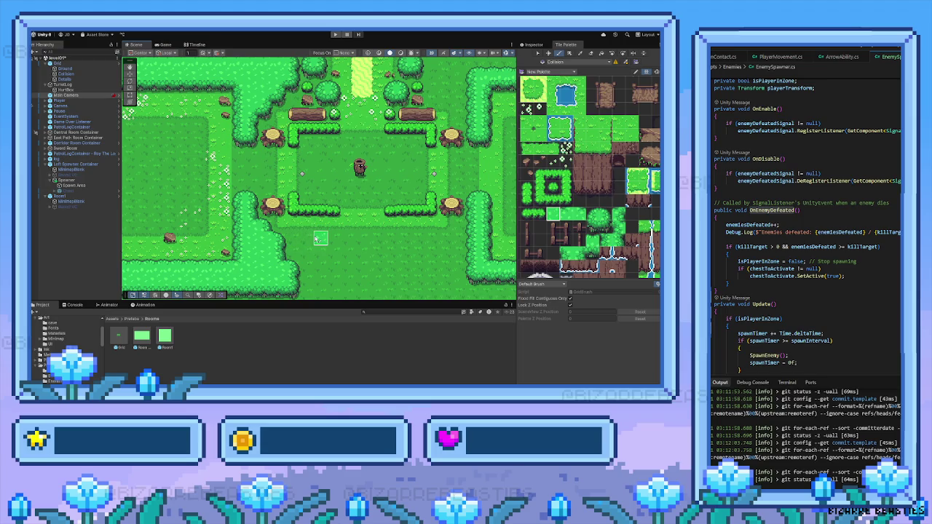
scroll(321, 244, "up", 1)
scroll(355, 230, "up", 3)
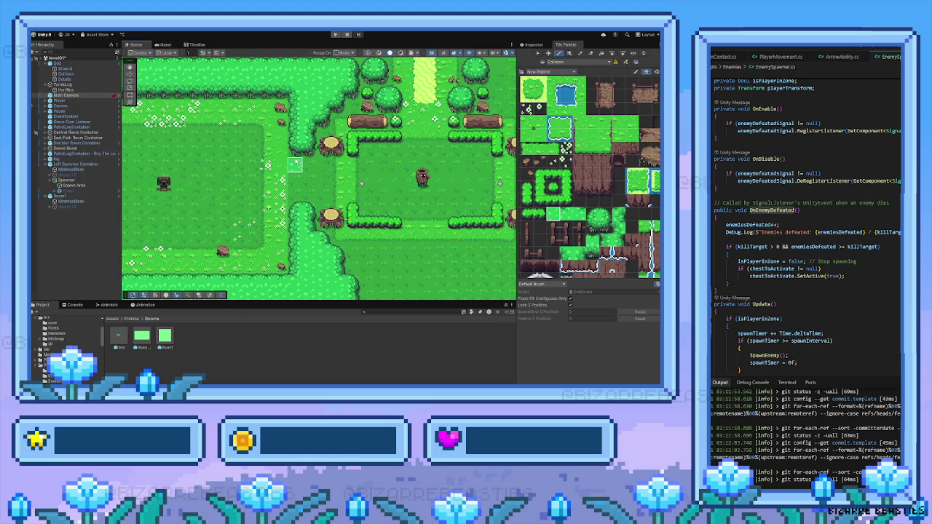
Step: Zoom the Scene view out and back in over the left clearing and central room
scroll(306, 171, "down", 2)
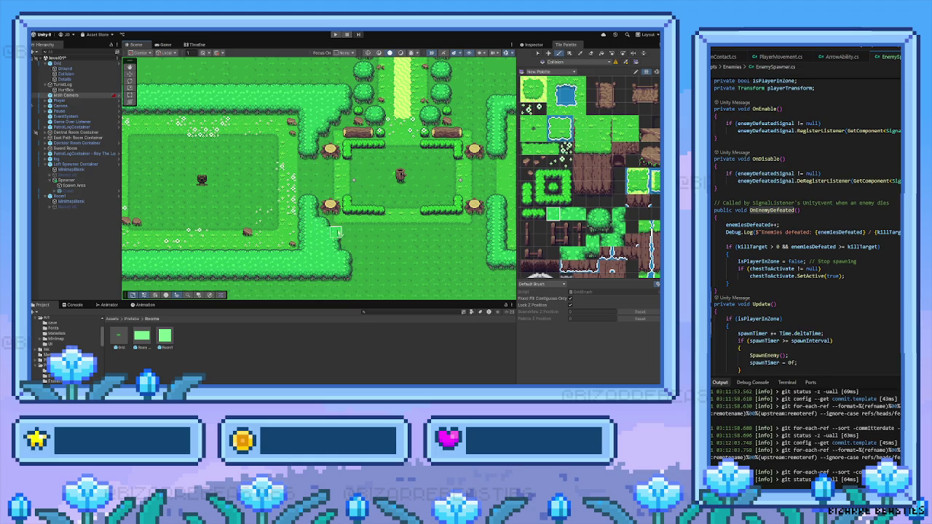
scroll(349, 215, "up", 8)
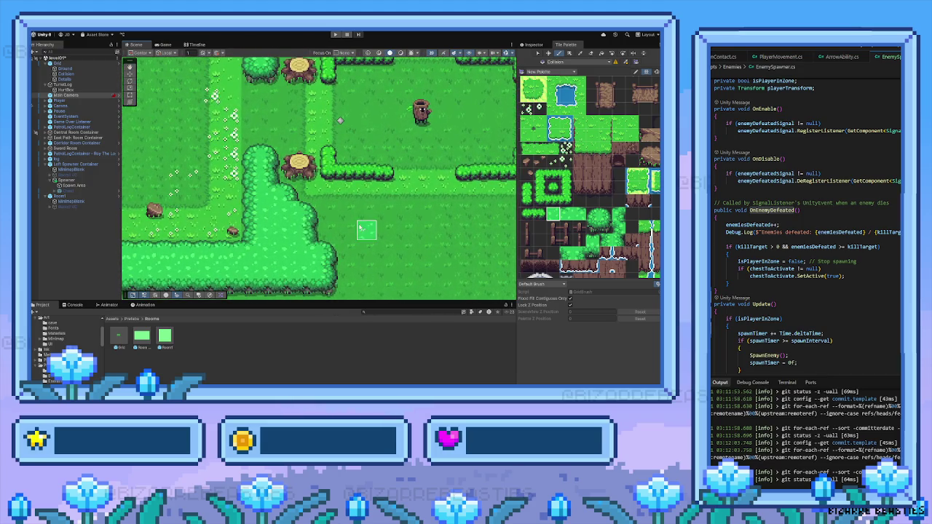
Step: Select the neighbouring palette tile and frame the walled left room
left_click(580, 214)
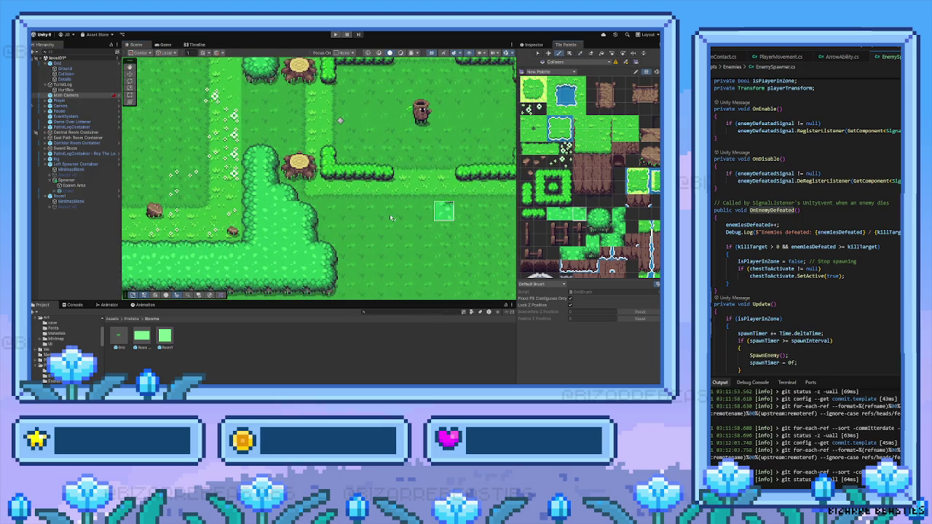
scroll(289, 191, "down", 3)
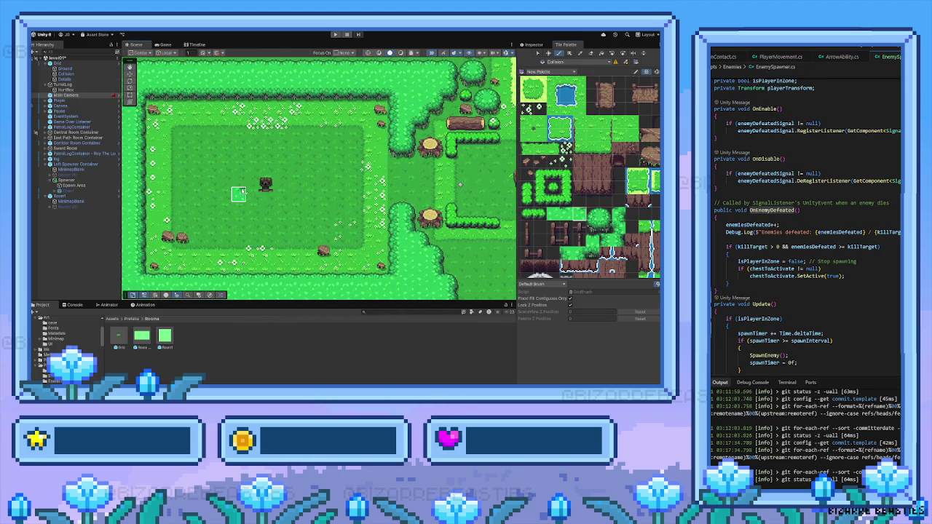
mouse_move(223, 181)
left_mouse_down()
mouse_move(288, 199)
mouse_move(274, 210)
left_mouse_up()
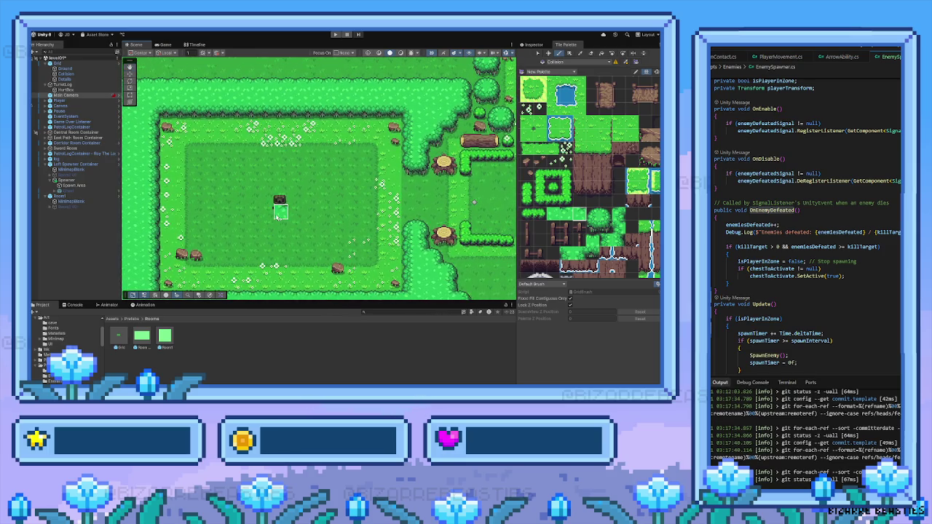
scroll(323, 226, "down", 3)
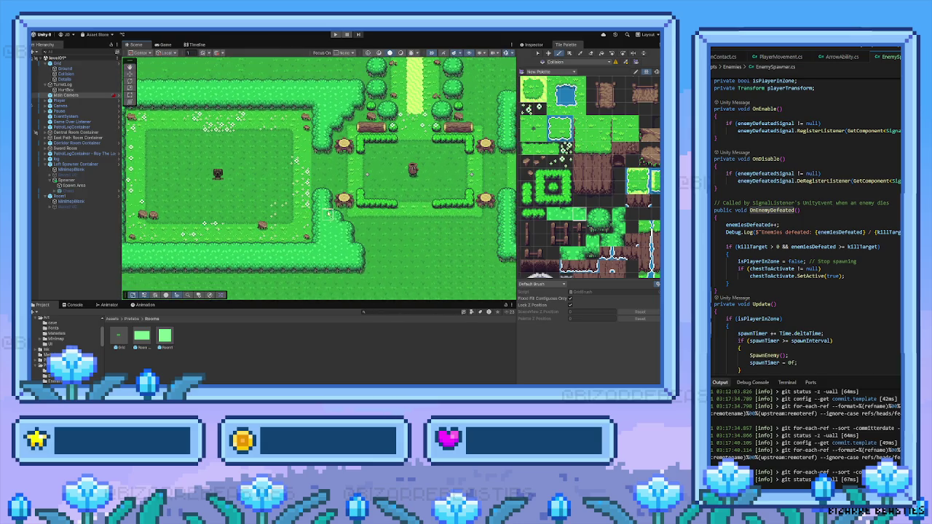
scroll(354, 219, "right", 4)
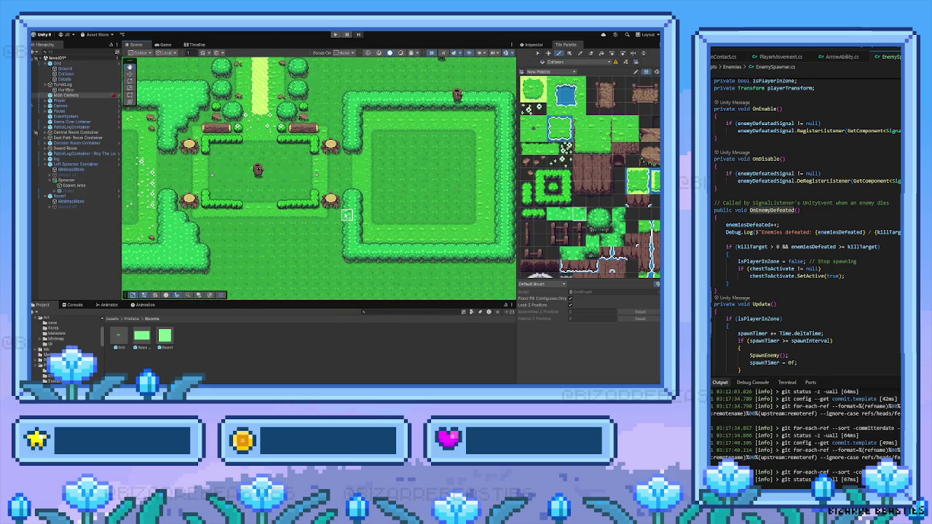
Step: Look over the centre and right rooms and bring more palette tiles into view
scroll(336, 215, "left", 4)
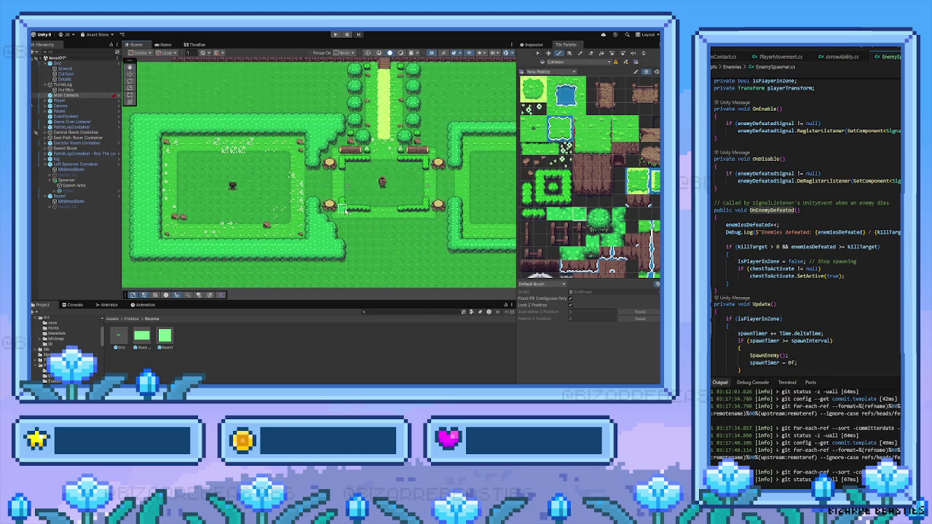
scroll(317, 210, "left", 1)
scroll(320, 215, "down", 2)
scroll(322, 217, "left", 1)
scroll(353, 230, "up", 5)
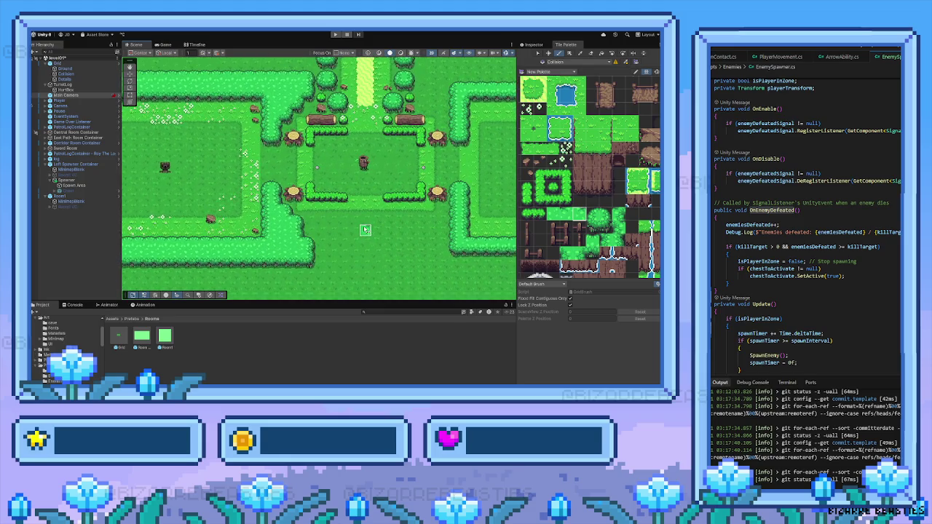
scroll(352, 230, "up", 1)
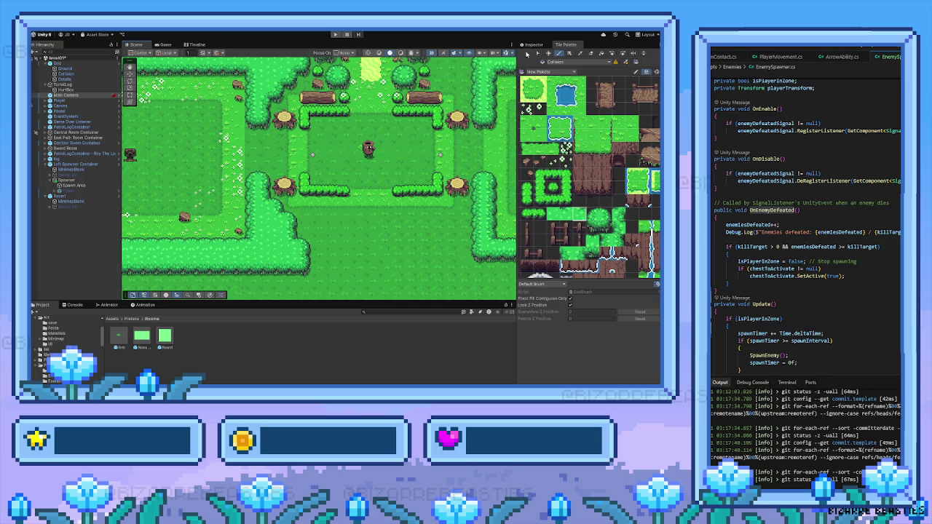
left_click_drag(555, 75, 587, 108)
scroll(425, 200, "up", 1)
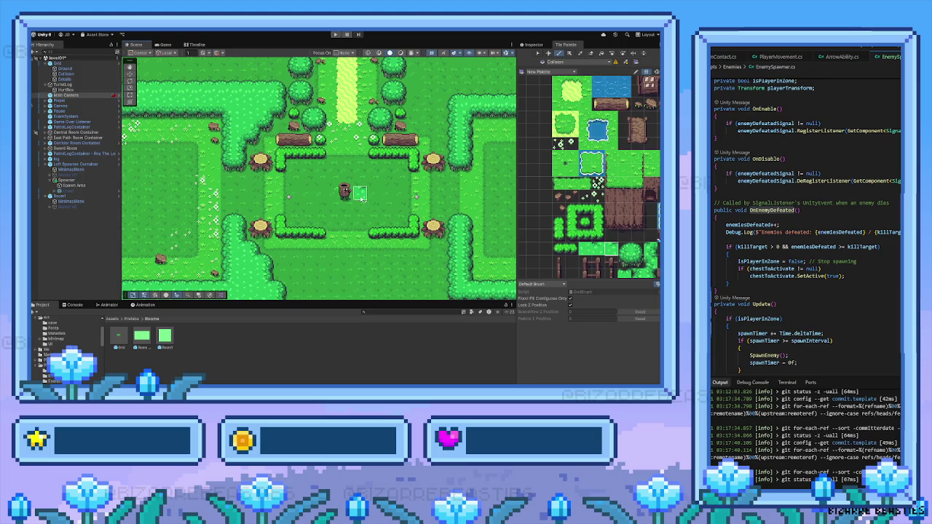
Step: Stamp the log-and-bush row above the lower hedge, then take the upper tree cluster as brush
left_click_drag(282, 140, 416, 140)
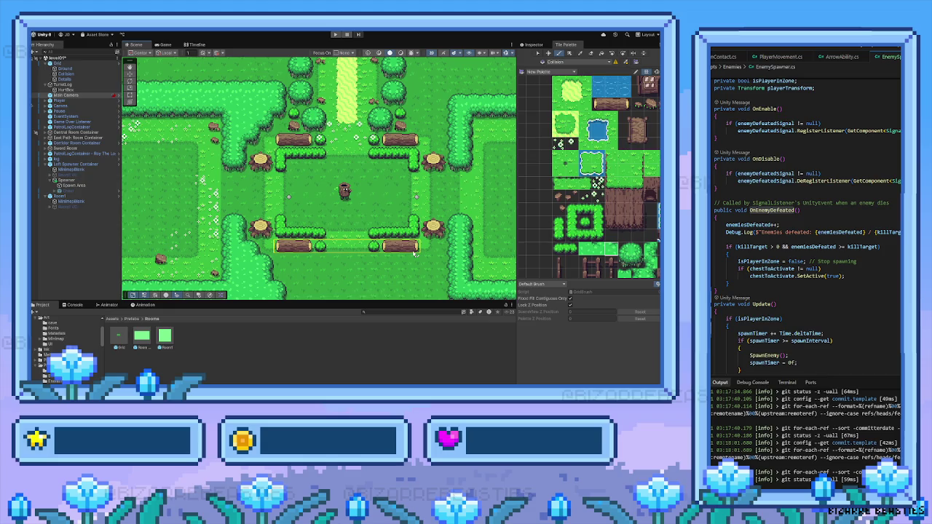
left_click(410, 232)
scroll(410, 231, "up", 1)
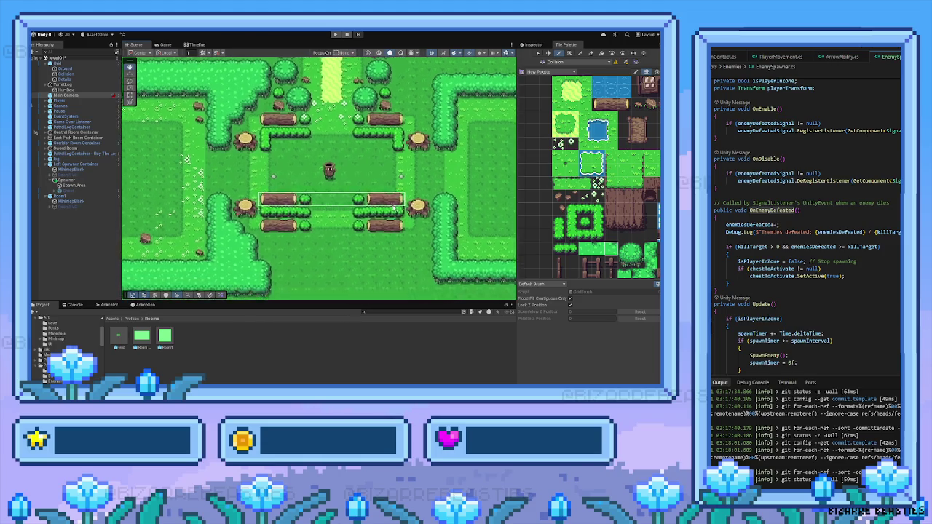
left_click_drag(306, 139, 270, 90)
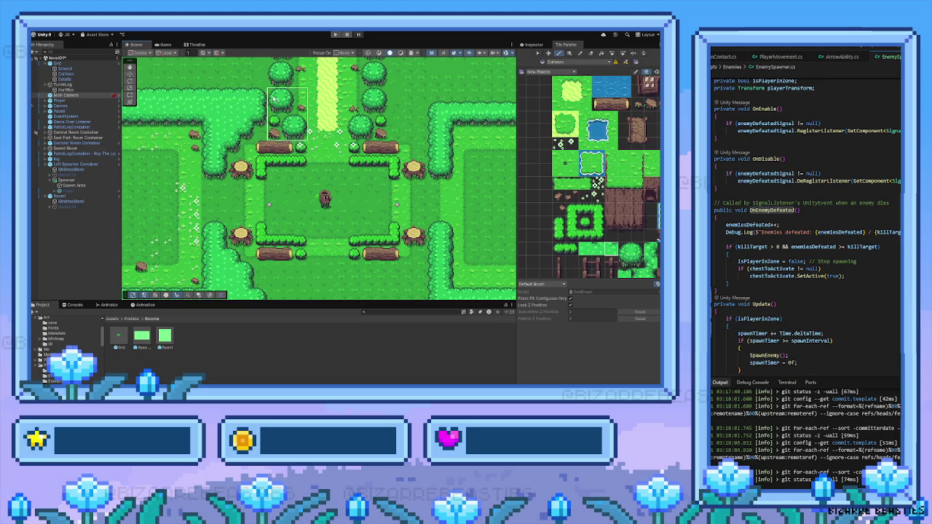
Step: Pick the upper tree cluster and paint a bush below the lower hedge row
key("i")
left_click_drag(269, 116, 307, 143)
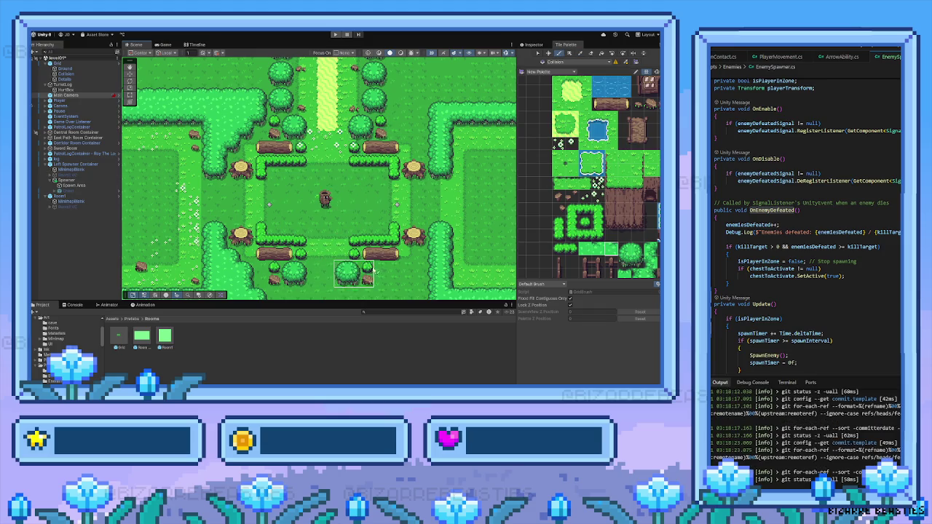
left_click(379, 271)
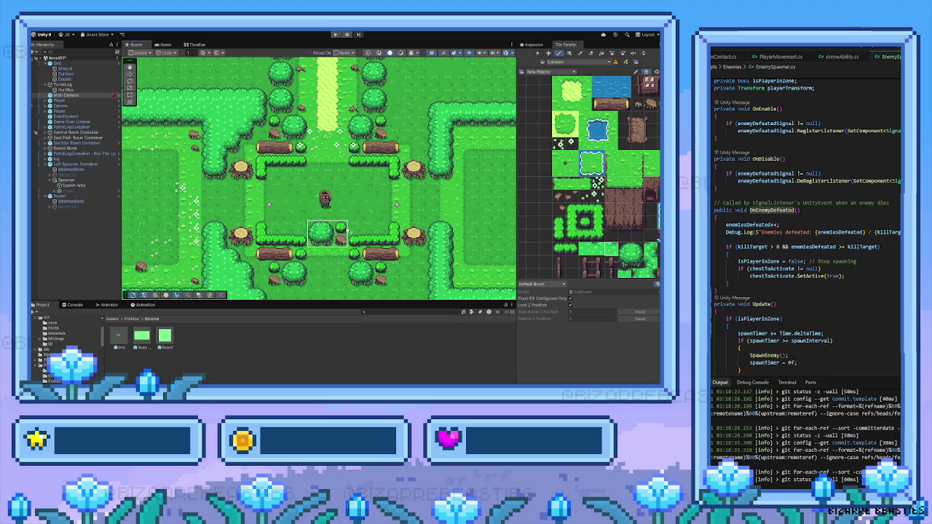
Step: Bring the southern opening into view and pick a block of lower-left hedge tiles as brush
key("Down")
key("Left")
key("d")
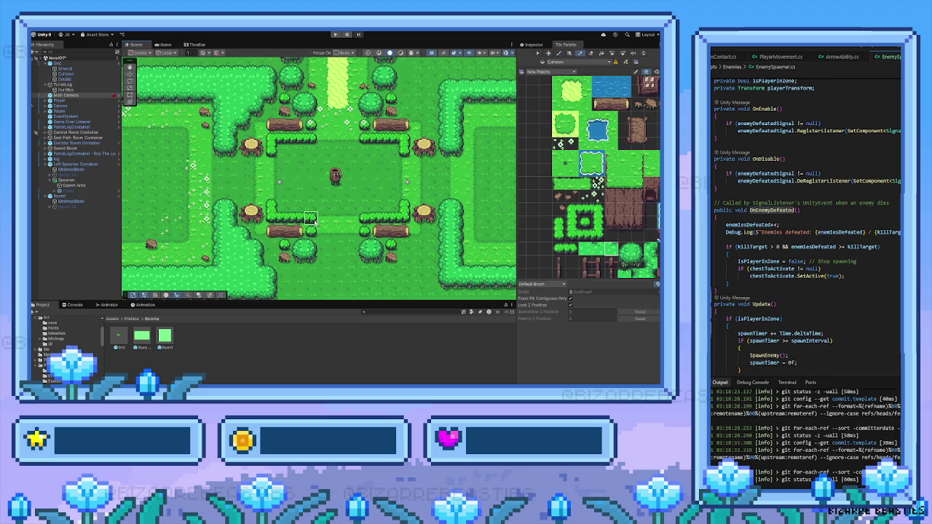
key("b")
key("i")
mouse_move(248, 244)
left_mouse_down()
mouse_move(263, 292)
mouse_move(288, 278)
left_mouse_up()
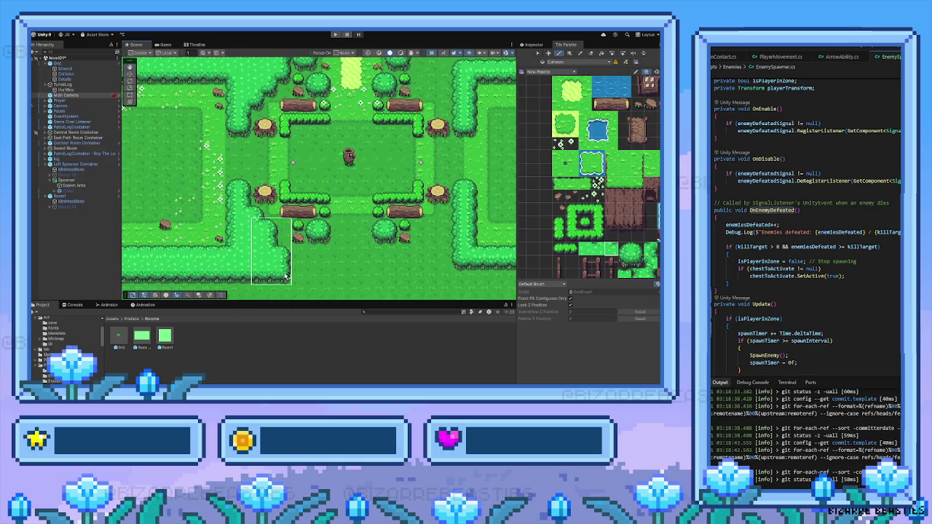
Step: Stamp the picked hedge block at the lower-left hedge and bring the palette's house and wooden tiles into view
left_click(296, 276)
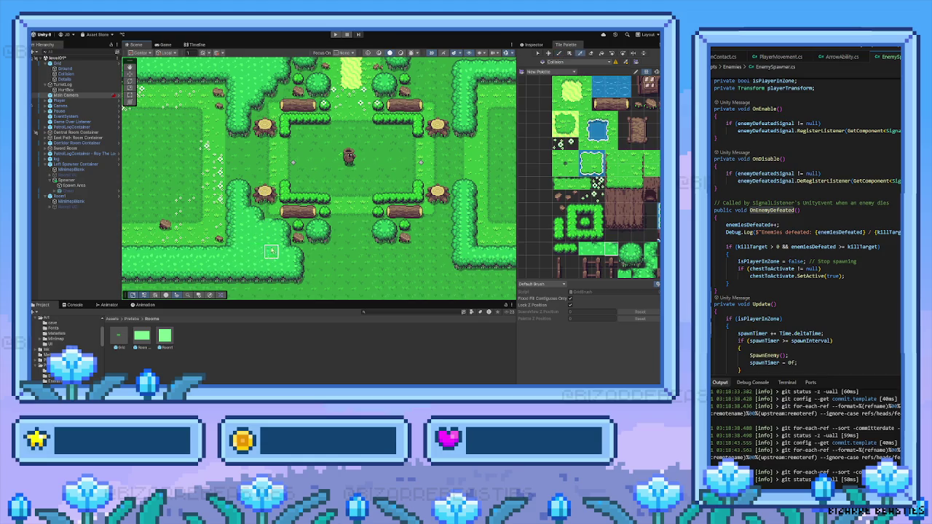
scroll(256, 253, "up", 3)
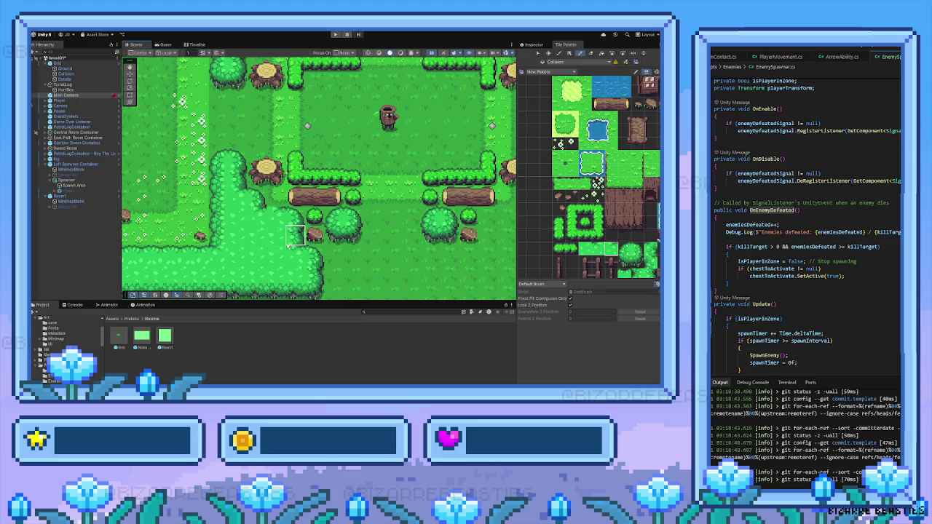
scroll(296, 238, "down", 1)
mouse_move(547, 197)
left_mouse_down()
mouse_move(570, 233)
mouse_move(568, 192)
left_mouse_up()
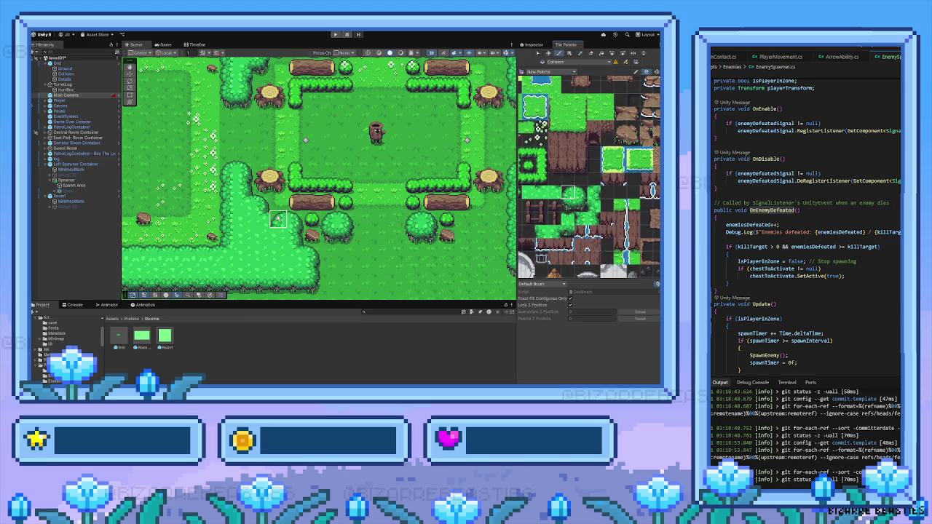
Step: Paint a grass tile beside the central clearing's lower-left hedge and choose another palette tile
left_click(541, 191)
left_click(274, 218)
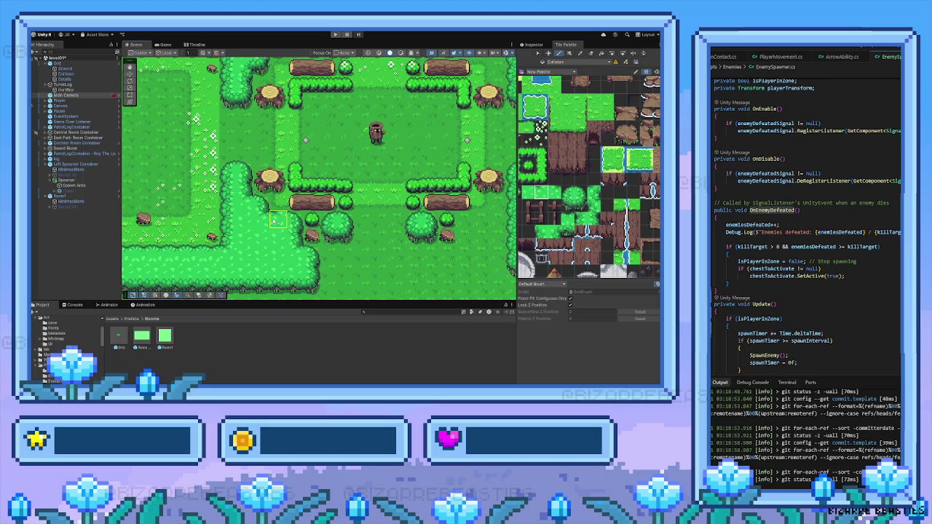
left_click(568, 219)
scroll(348, 226, "down", 3)
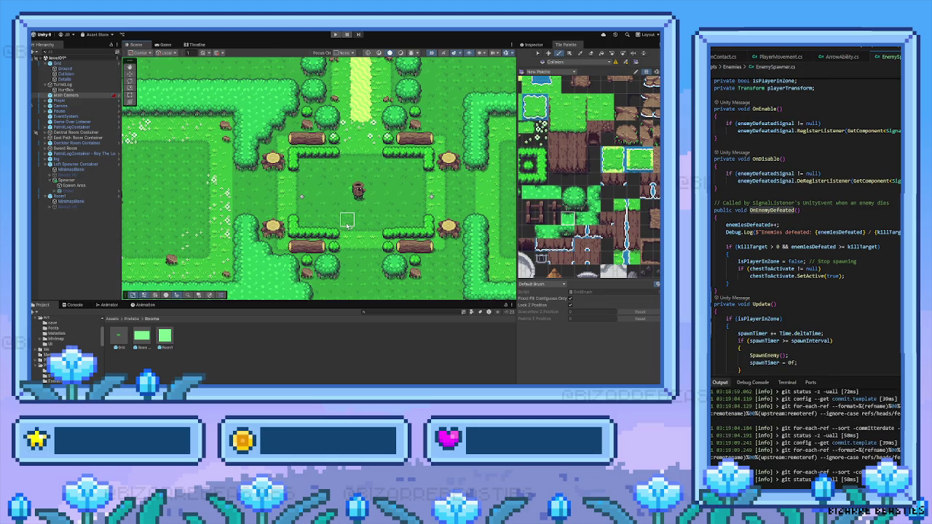
scroll(347, 225, "down", 2)
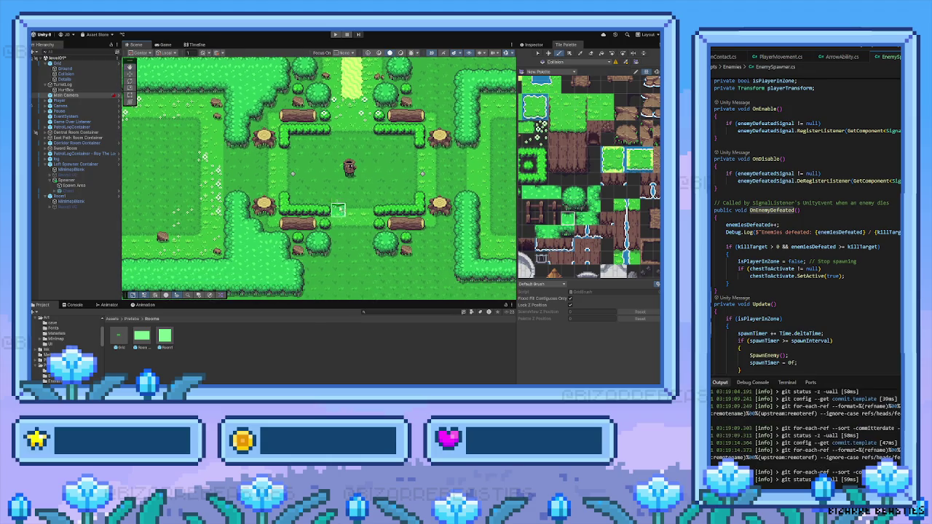
Step: Pan around the level, switching to the Picker tool and back to the Paint Brush
scroll(356, 244, "down", 3)
scroll(375, 253, "right", 5)
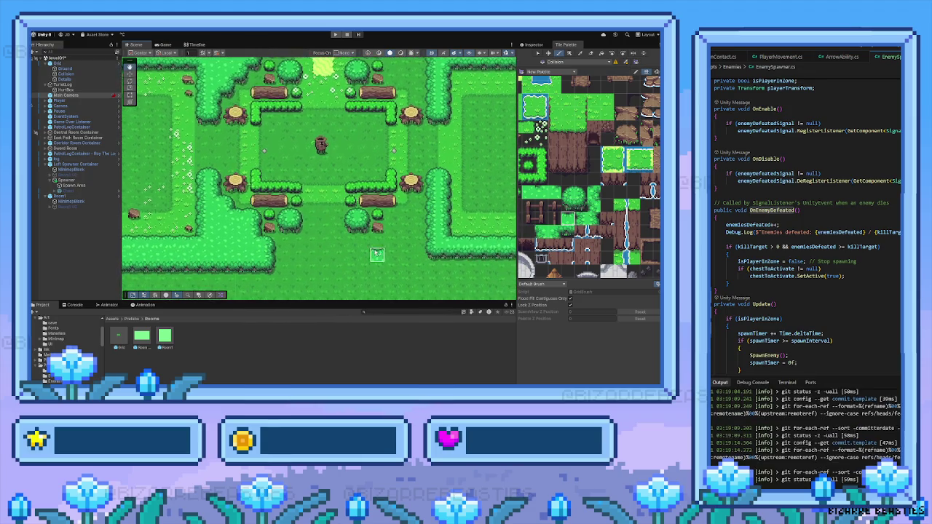
scroll(347, 271, "left", 4)
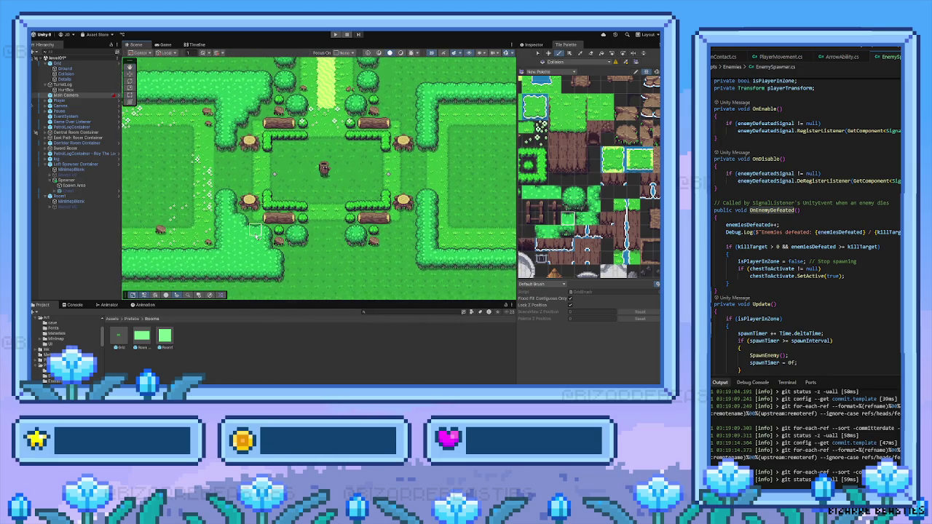
scroll(302, 241, "left", 10)
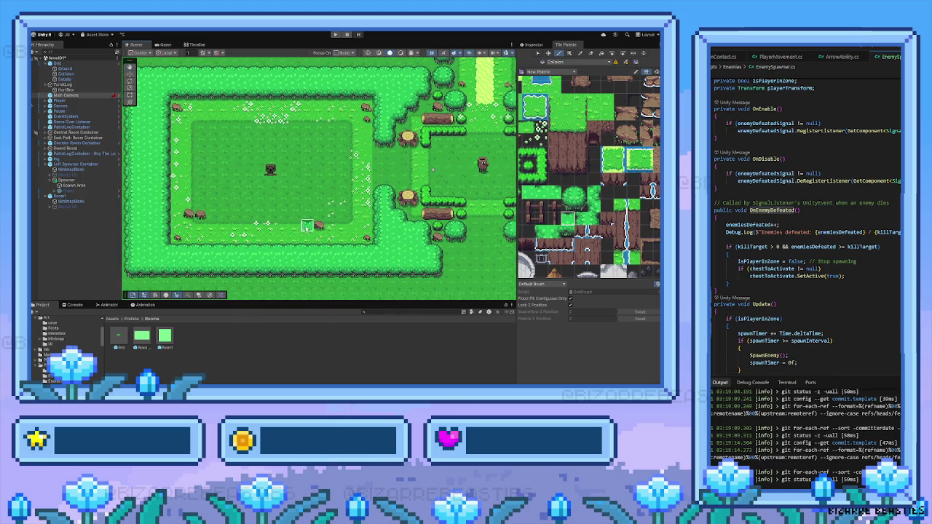
scroll(353, 200, "right", 4)
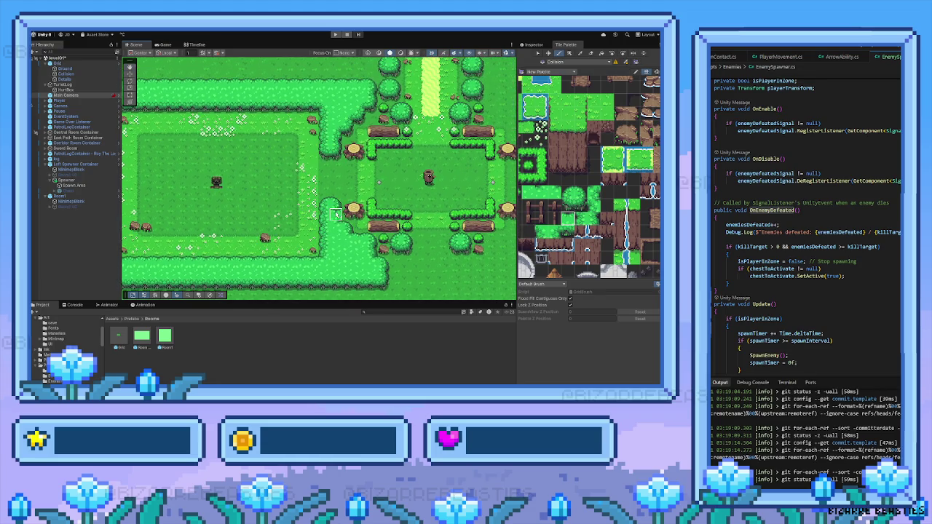
scroll(336, 215, "right", 12)
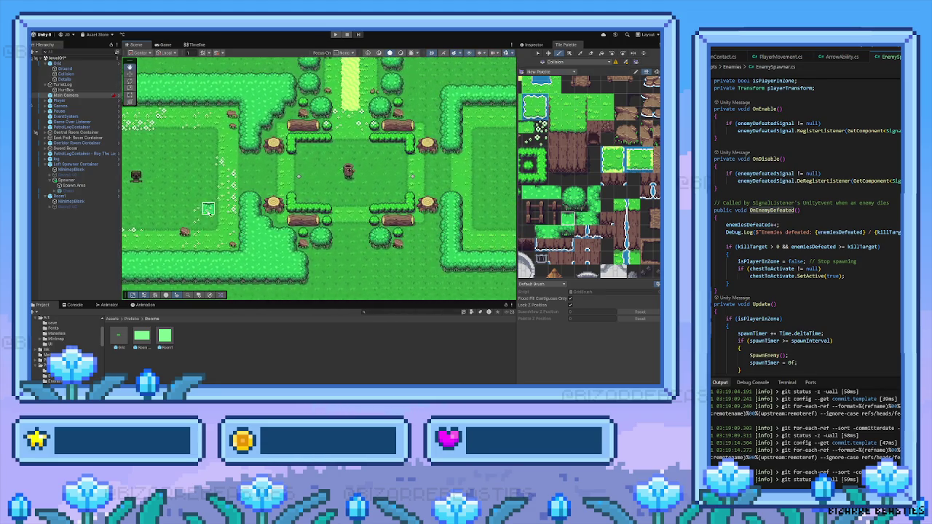
scroll(314, 223, "right", 3)
scroll(233, 234, "left", 4)
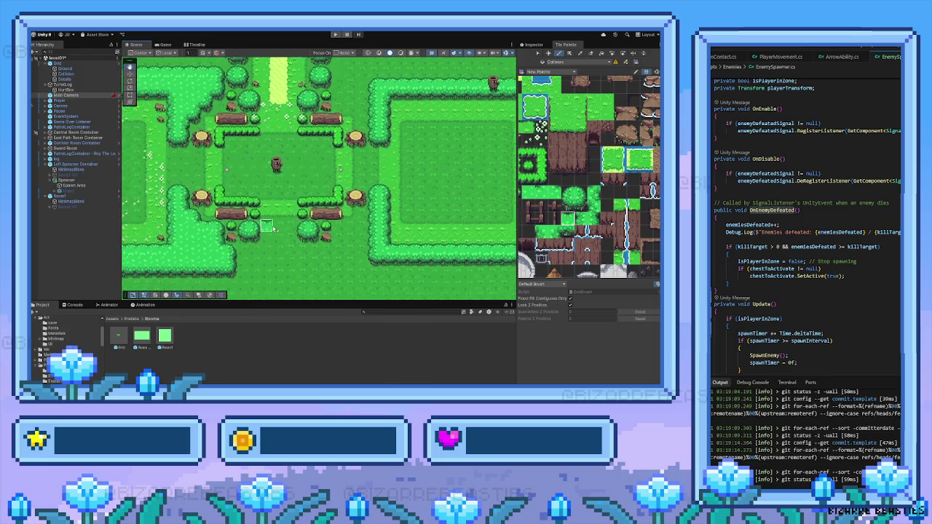
key("i")
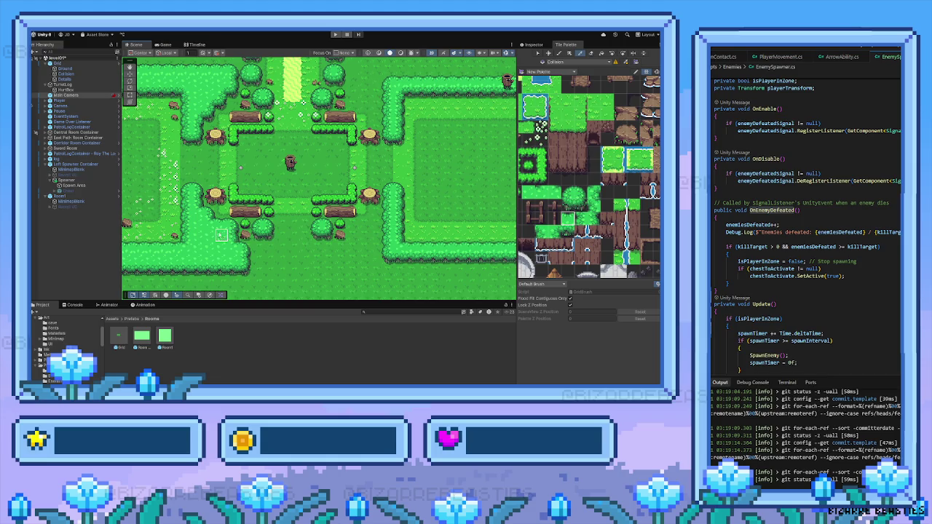
scroll(248, 241, "right", 3)
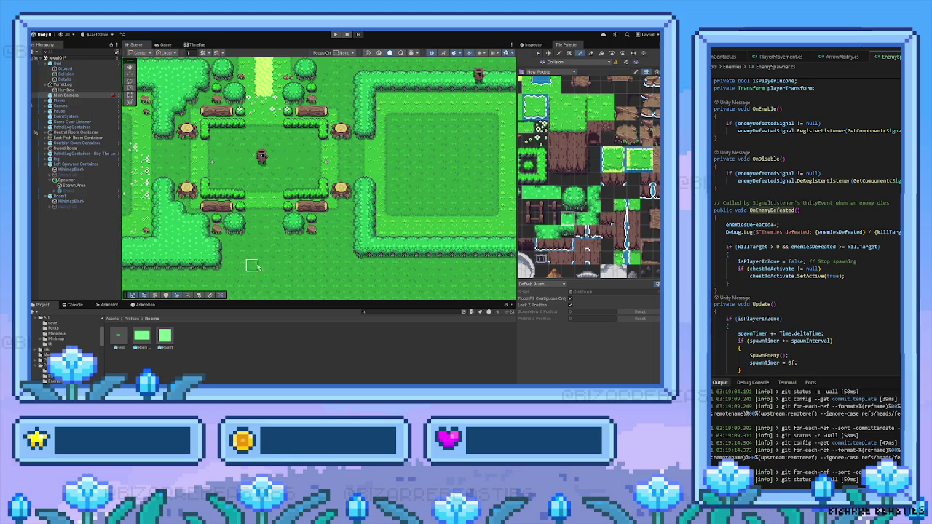
left_click(206, 266)
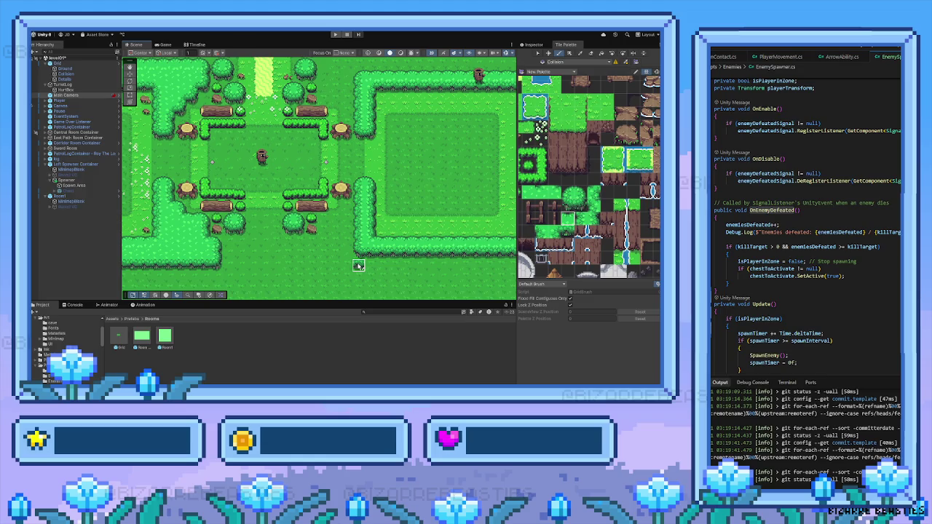
scroll(356, 266, "down", 5)
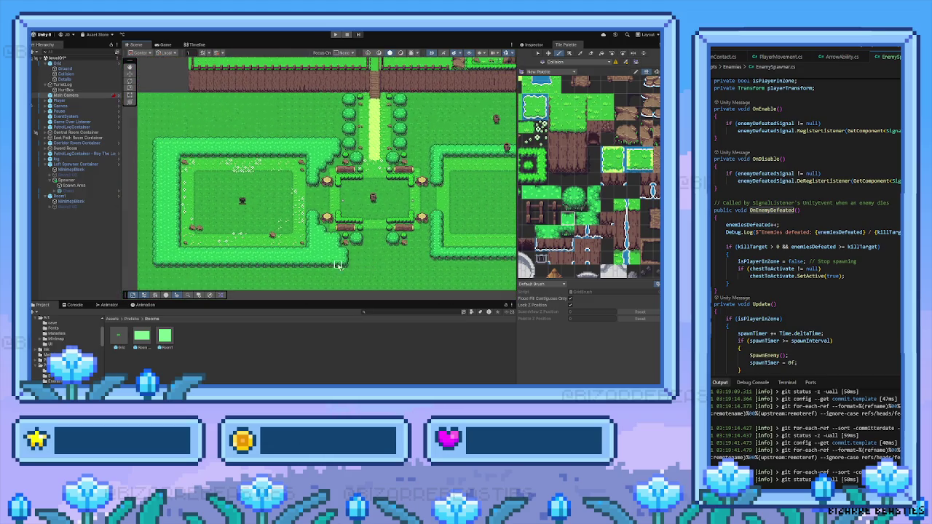
Step: Pick the whole left room's tiles from the map as the brush
scroll(337, 265, "left", 2)
scroll(358, 265, "down", 1)
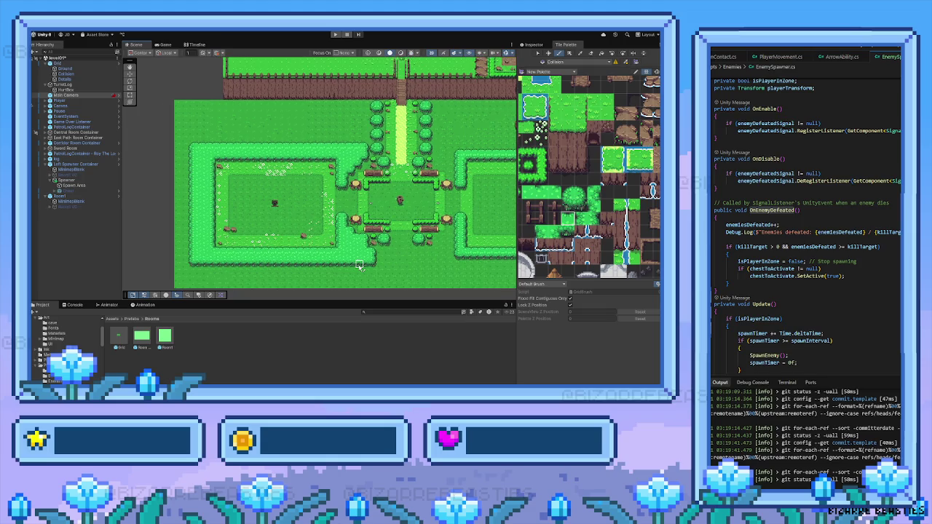
key("i")
left_click_drag(191, 144, 350, 265)
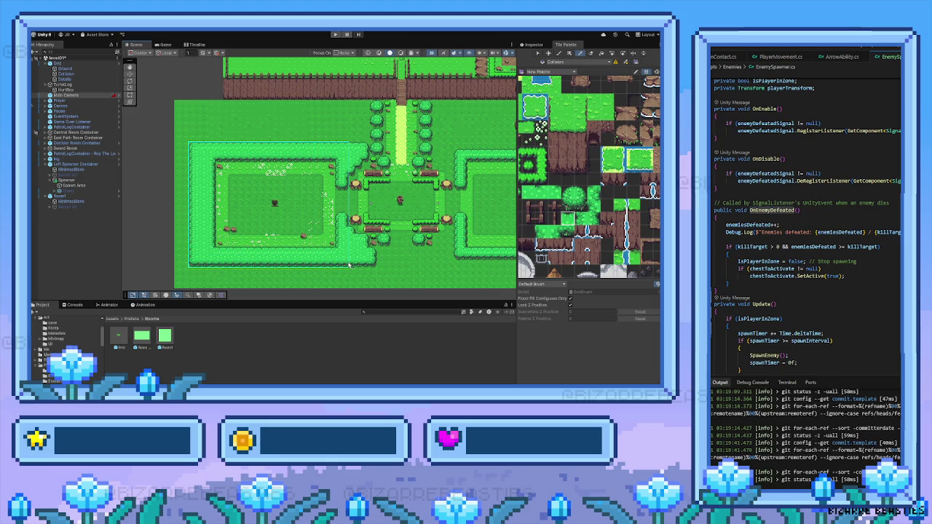
left_click_drag(349, 265, 346, 264)
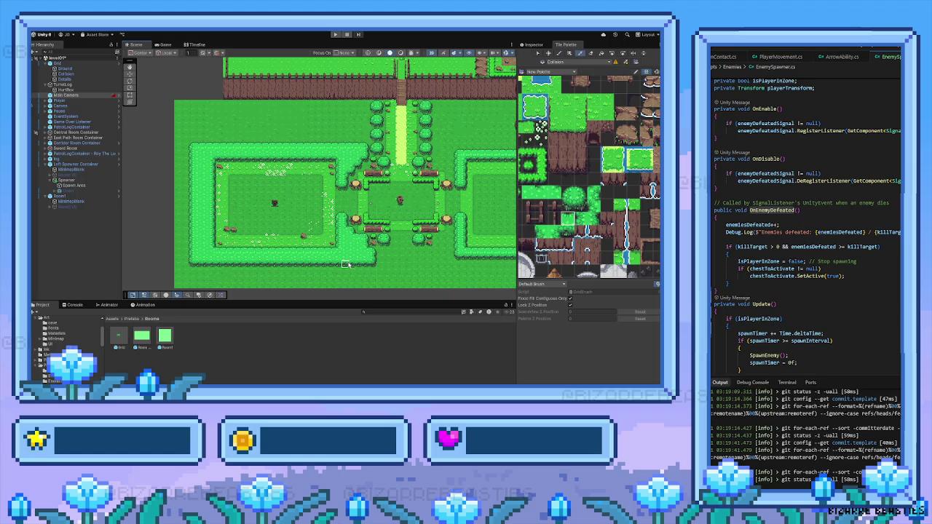
Step: Box-fill hedge blocks along the bottom edges of two adjacent rooms
scroll(350, 264, "up", 1)
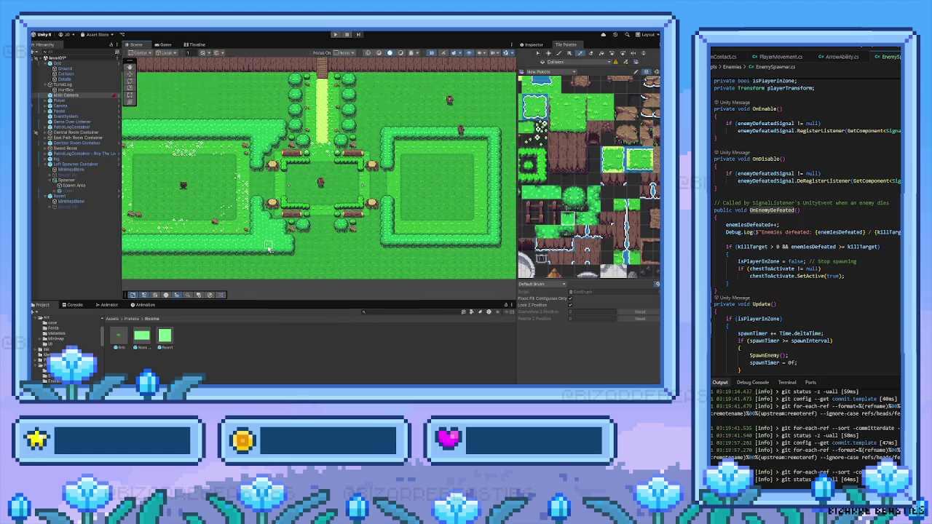
scroll(307, 247, "left", 1)
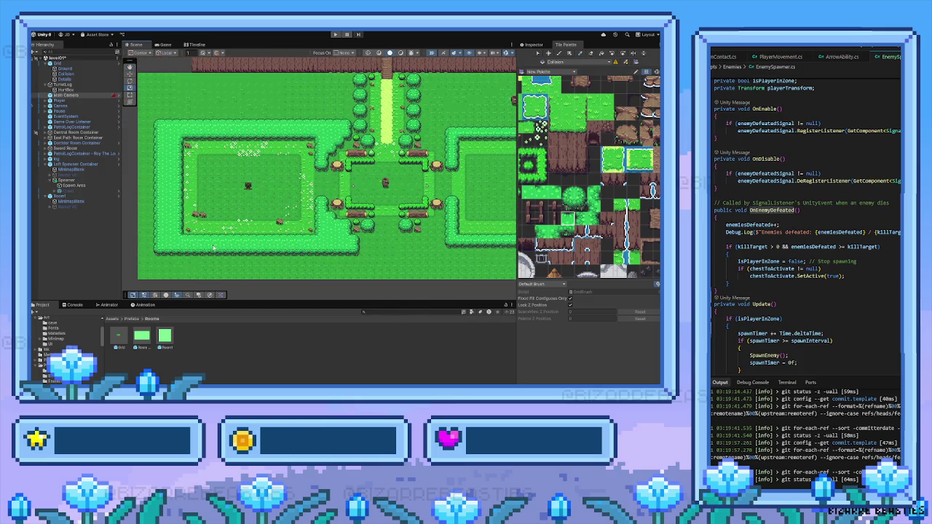
mouse_move(156, 238)
left_mouse_down()
mouse_move(230, 256)
mouse_move(358, 254)
left_mouse_up()
scroll(320, 240, "right", 5)
left_click_drag(278, 228, 476, 249)
Step: Box-fill lighter grass strips along the rooms' bottom edges
scroll(321, 174, "left", 6)
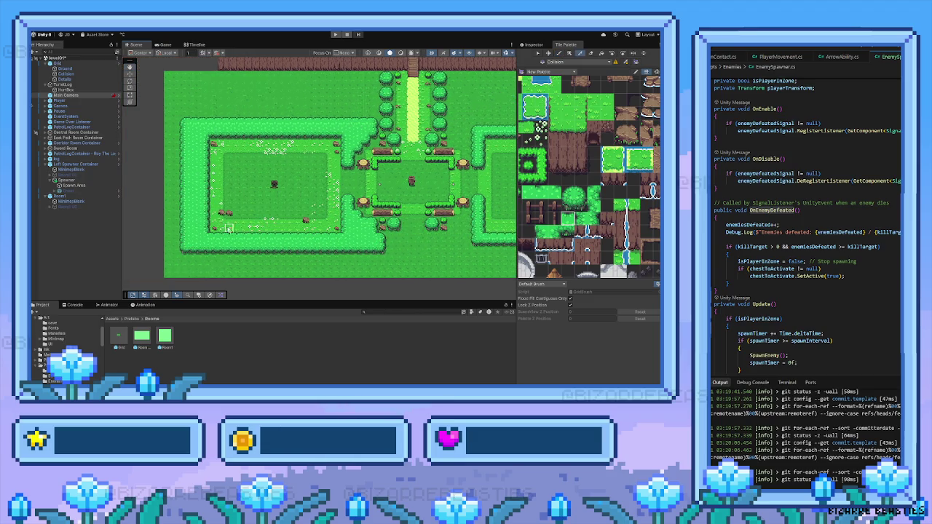
left_click_drag(213, 235, 341, 249)
left_click_drag(278, 246, 352, 250)
left_click_drag(271, 234, 428, 263)
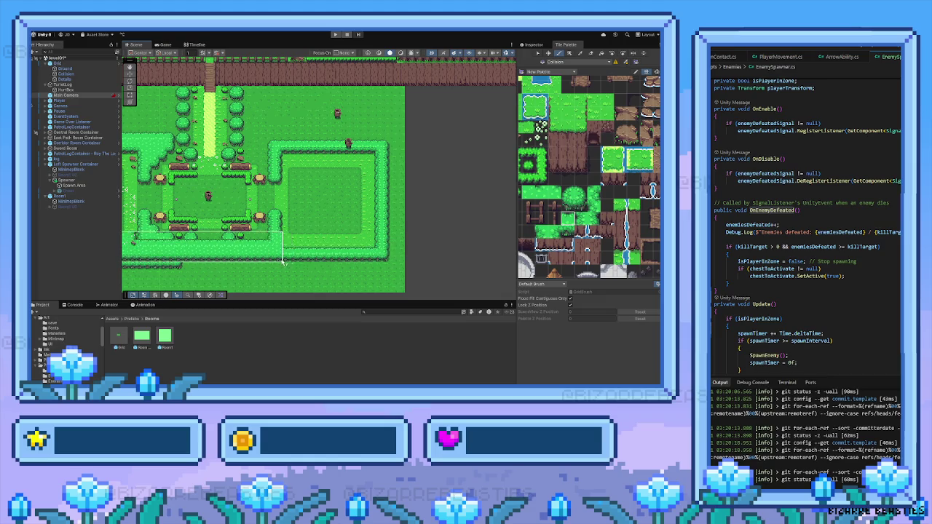
scroll(320, 175, "left", 10)
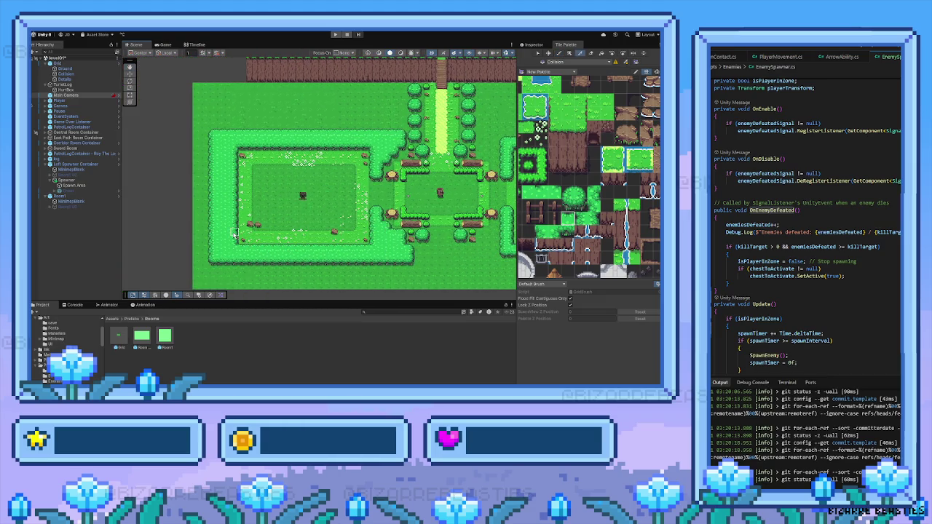
Step: Zoom around the central room, then select the palette's tree tile as the brush
scroll(334, 231, "right", 3)
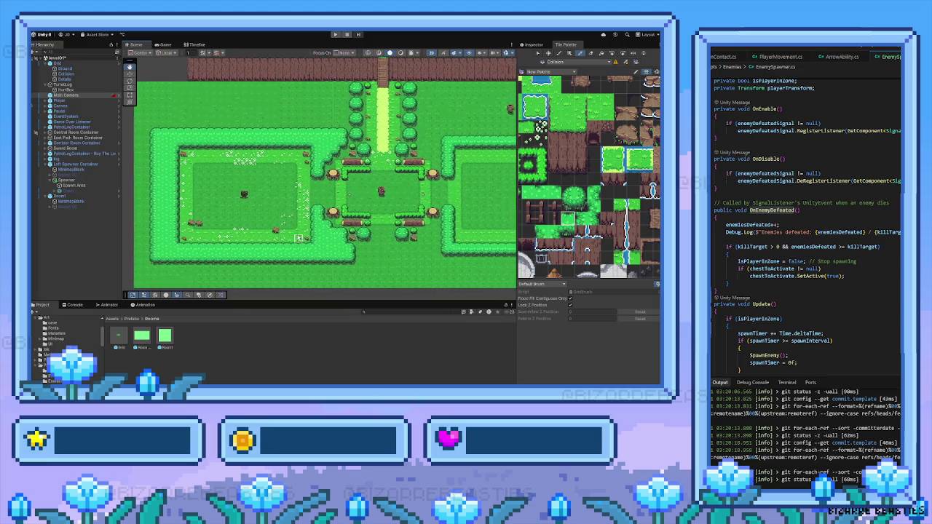
scroll(333, 253, "up", 4)
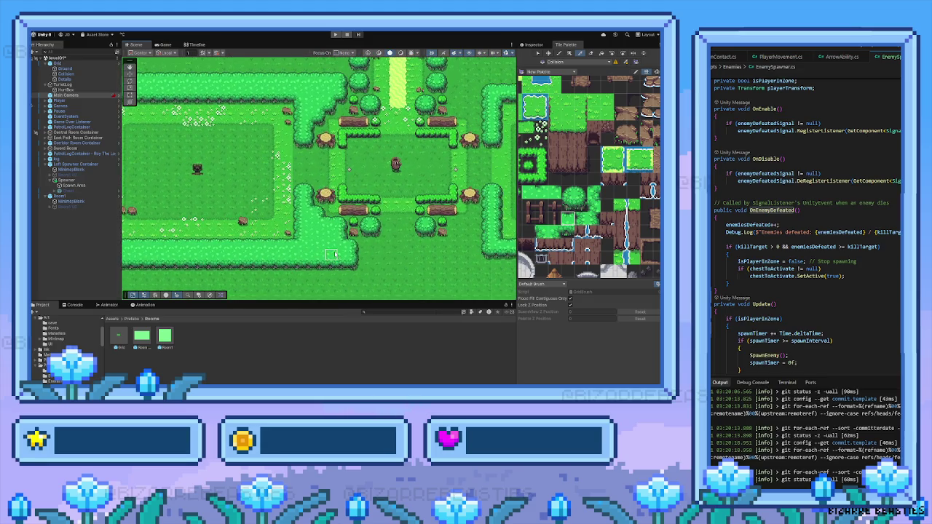
scroll(324, 236, "down", 2)
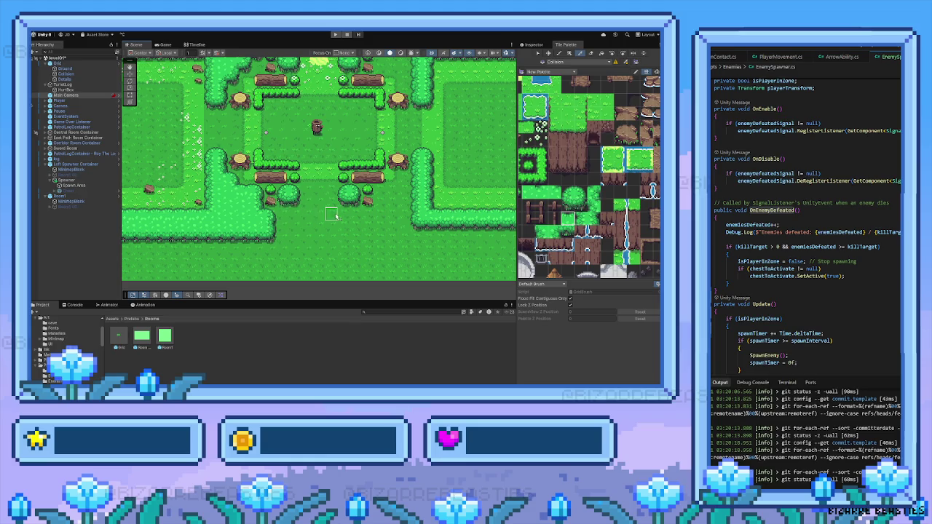
scroll(265, 201, "up", 2)
scroll(258, 197, "down", 1)
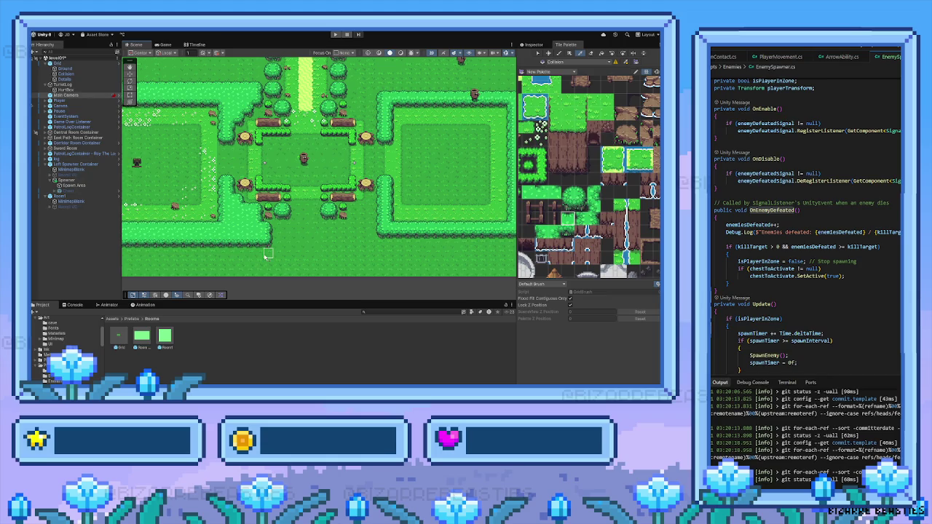
scroll(240, 216, "up", 1)
scroll(230, 195, "up", 2)
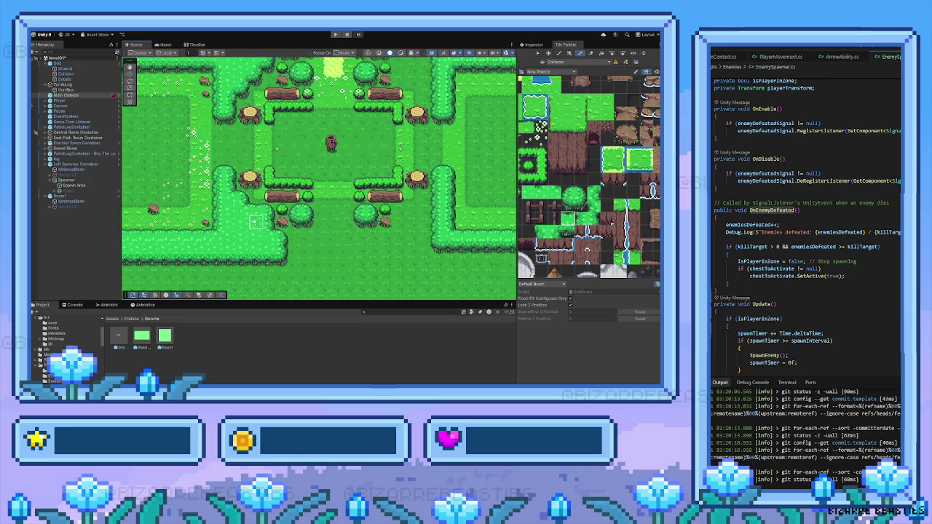
left_click_drag(551, 174, 574, 179)
left_click(593, 204)
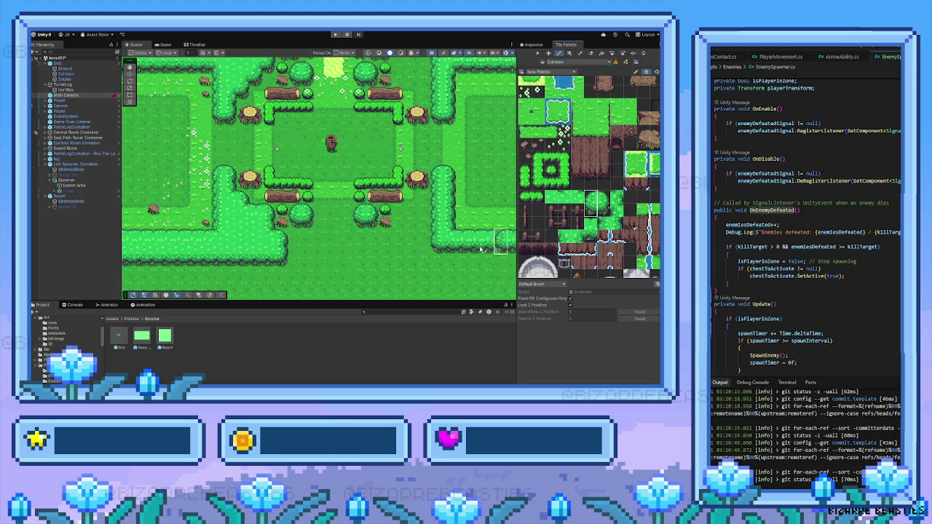
key("i")
Step: Paint a single tile directly below the central room
left_click(594, 213)
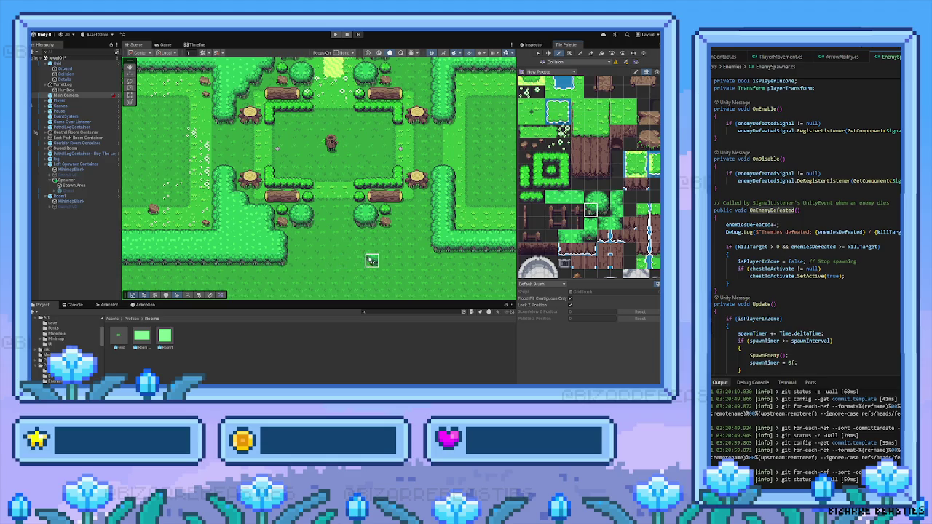
left_click(390, 256)
left_click(590, 236)
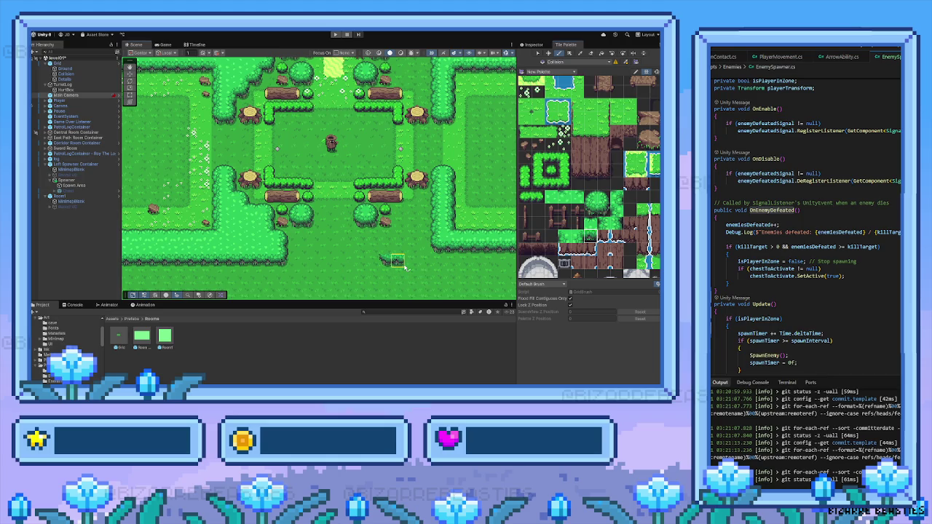
scroll(397, 264, "down", 5)
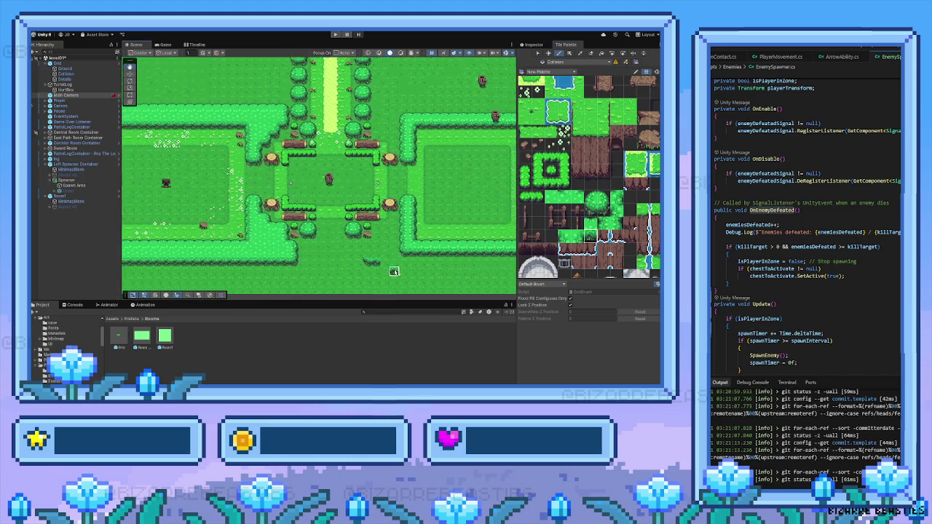
Step: Box-fill a tile patch below the central room
key("u")
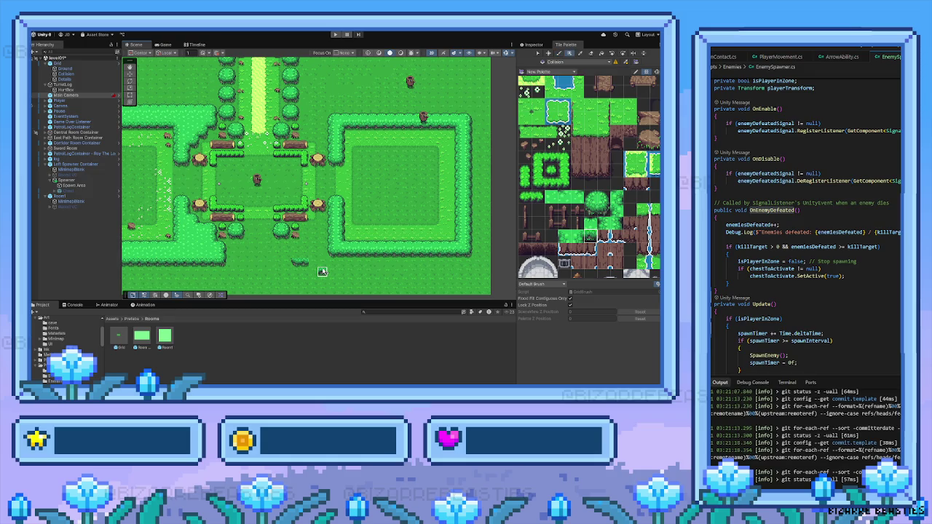
left_click_drag(310, 261, 462, 266)
scroll(294, 262, "up", 3)
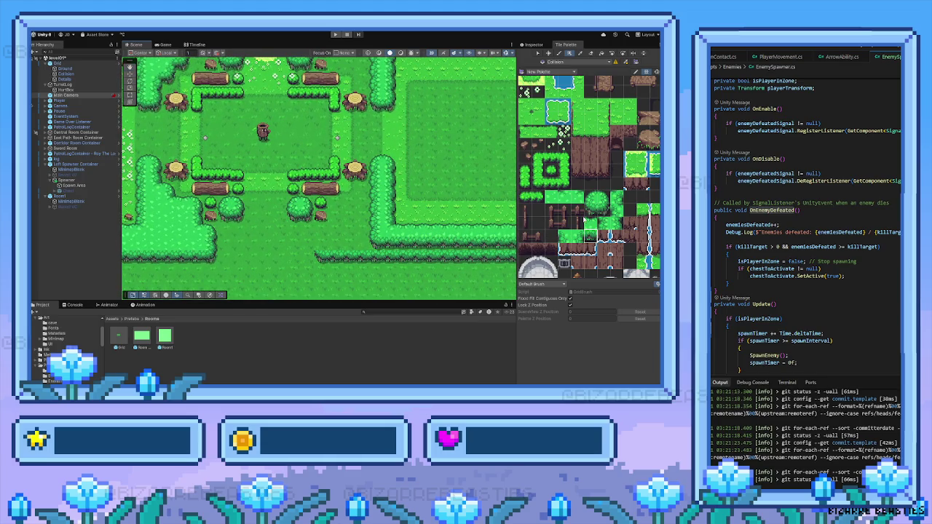
Step: Paint a hedge strip along the lower edge toward the right-hand room
left_click(604, 220)
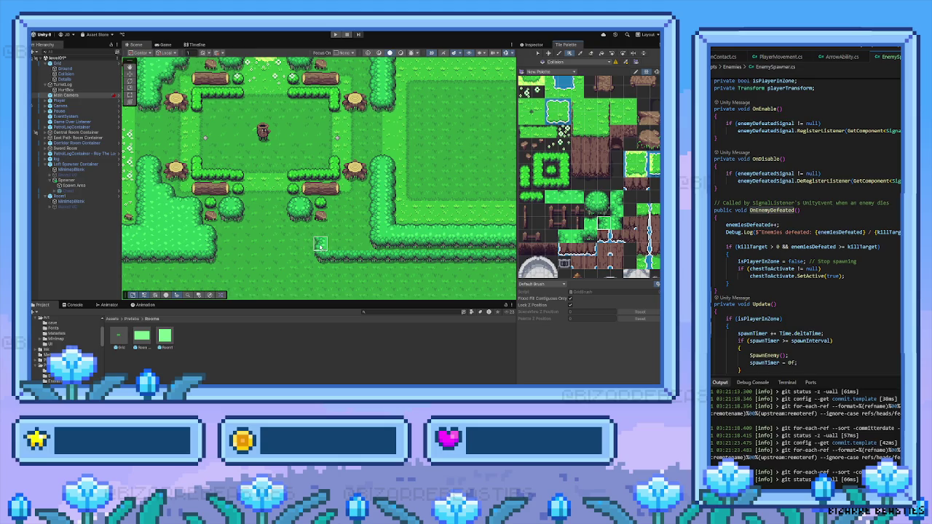
left_click(591, 198)
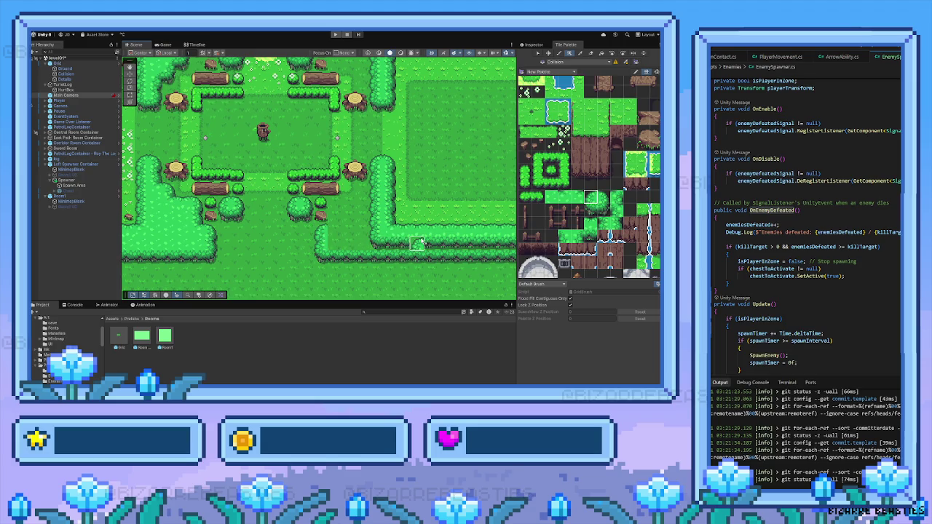
left_click(551, 197)
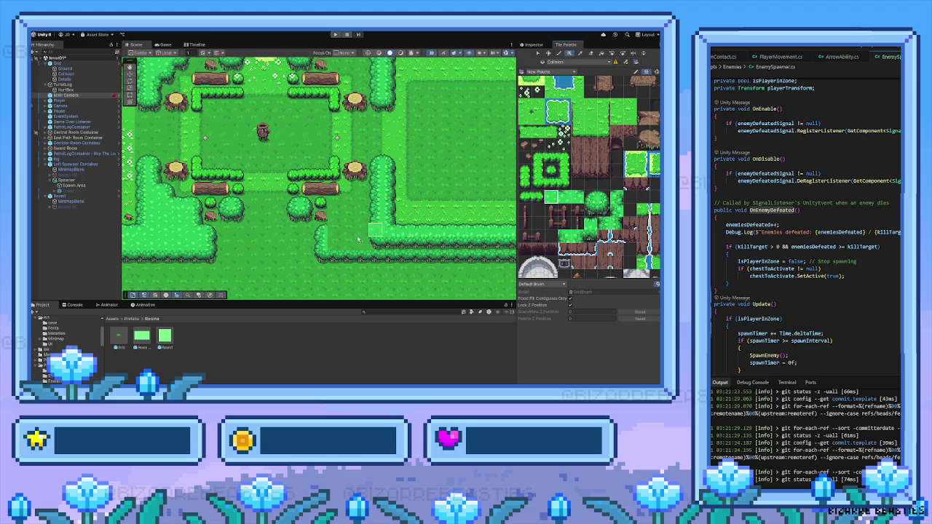
left_click_drag(360, 242, 440, 242)
scroll(440, 243, "down", 2)
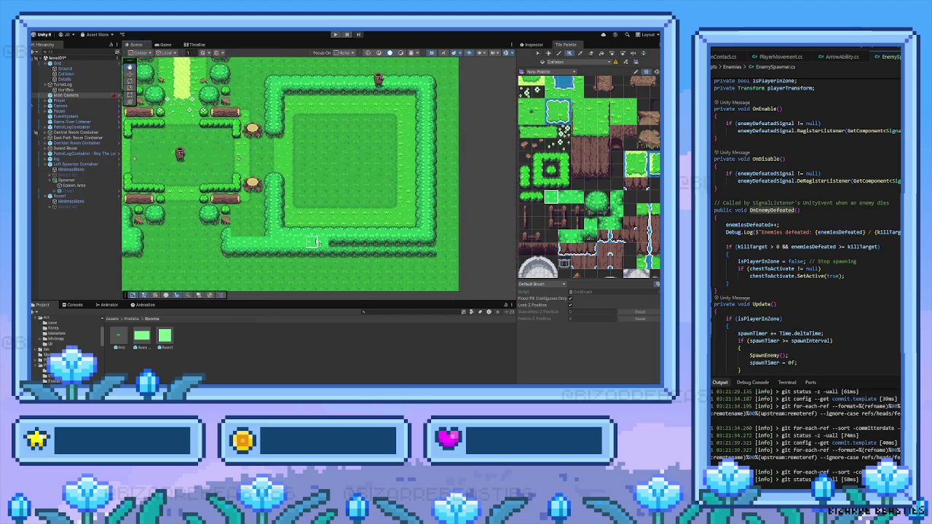
Step: Select the newly painted strip and shift the view toward the central room
left_click_drag(304, 243, 413, 243)
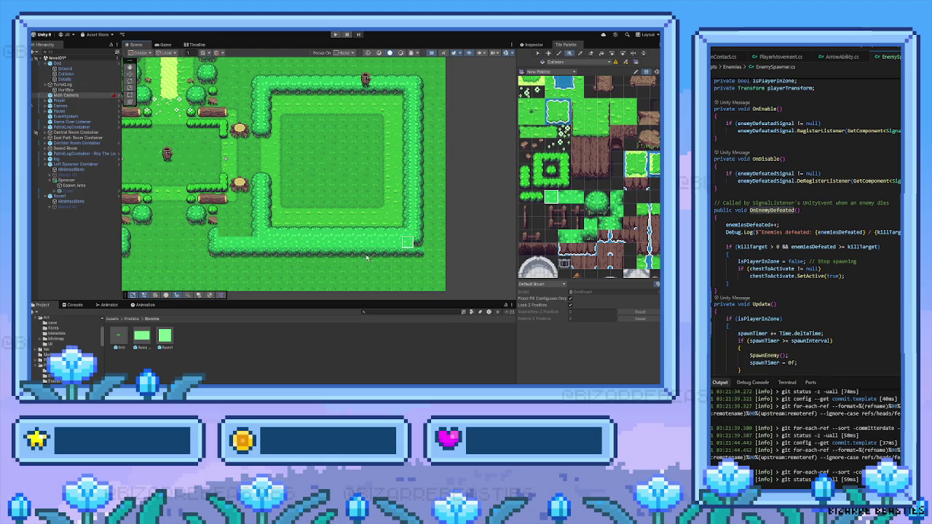
scroll(270, 262, "left", 4)
scroll(273, 264, "up", 3)
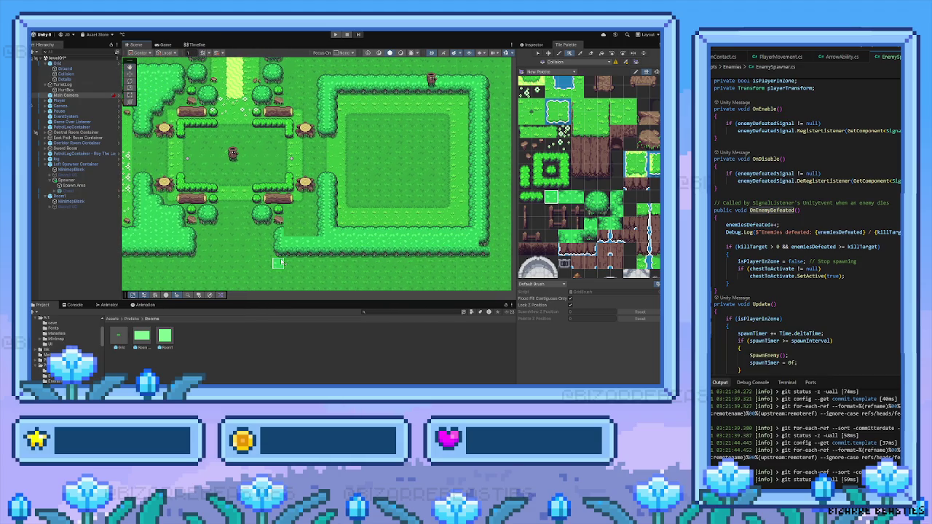
left_click_drag(263, 255, 327, 250)
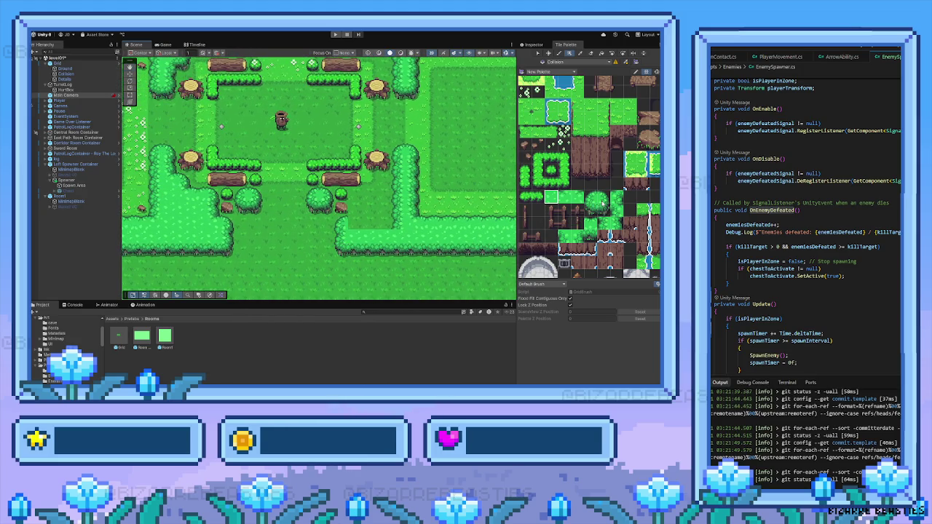
Step: Try several grass and hedge tiles for the corner between the central and right rooms
left_click(566, 236)
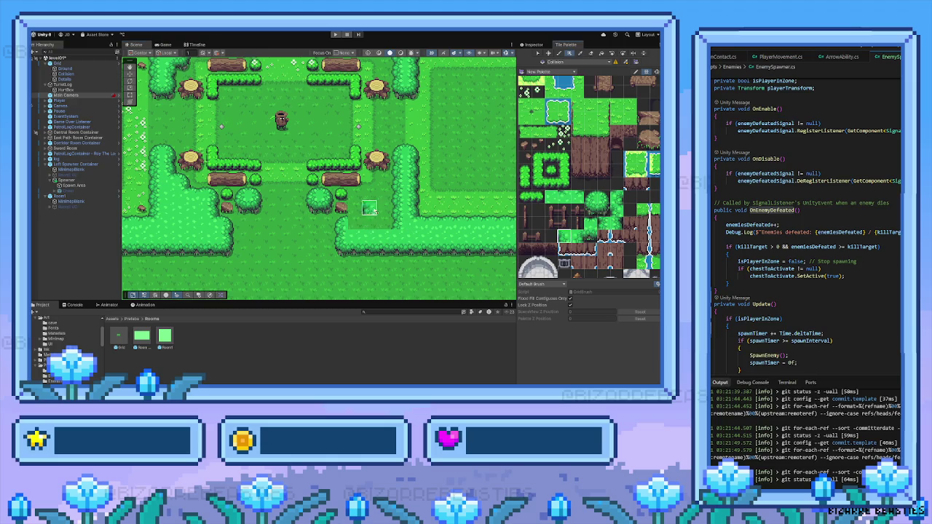
left_click(564, 198)
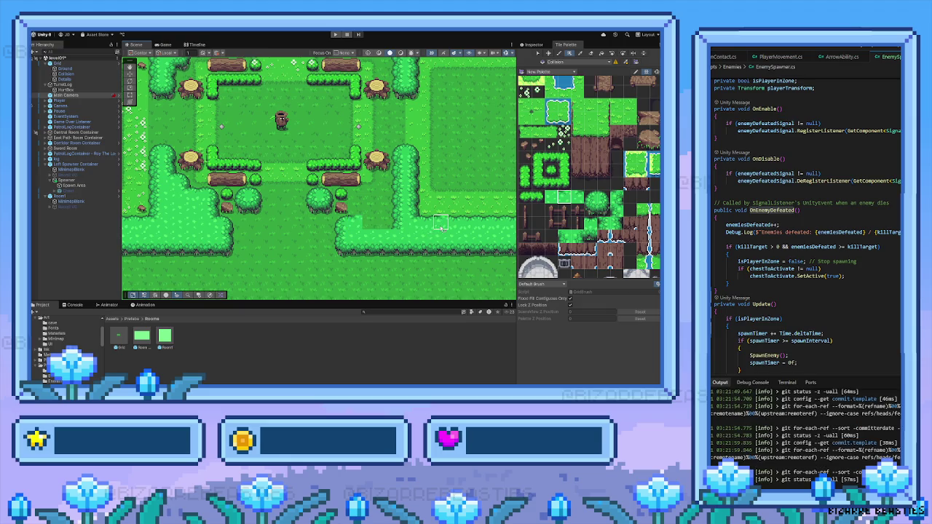
left_click(590, 224)
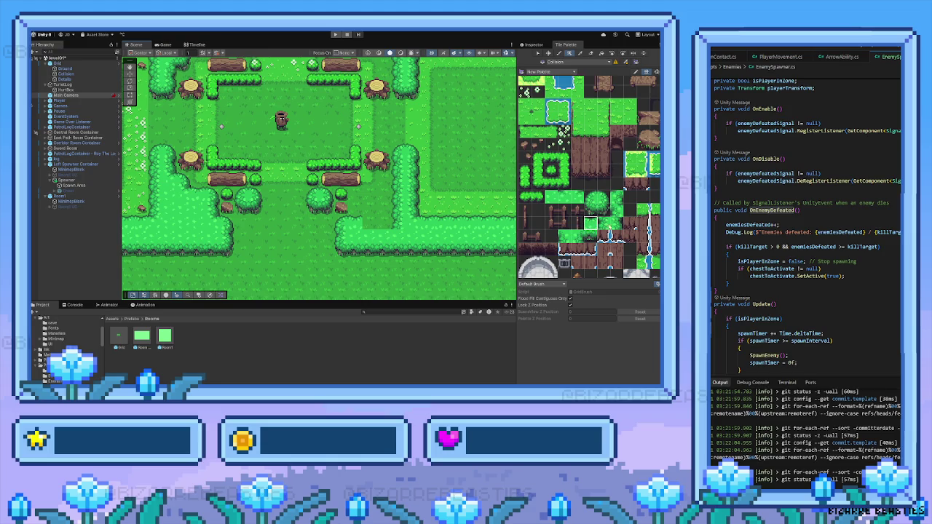
left_click(359, 209)
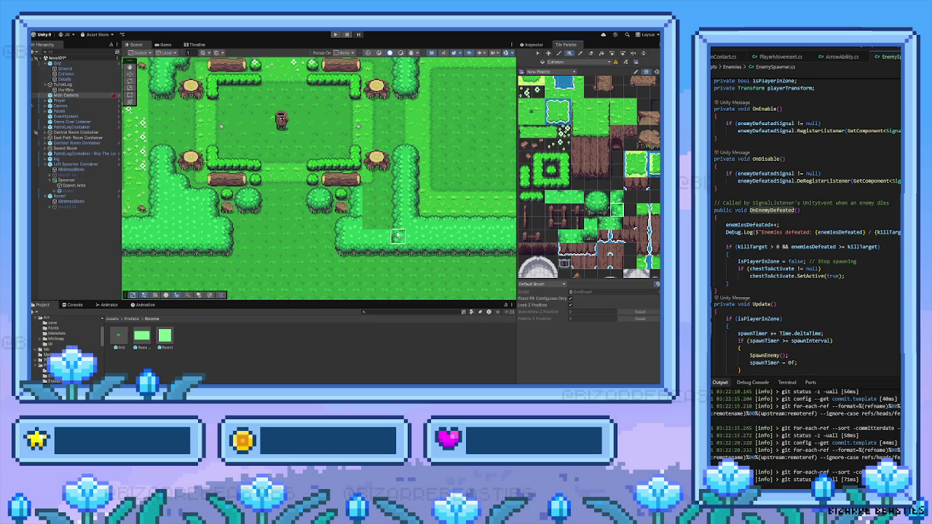
left_click(565, 198)
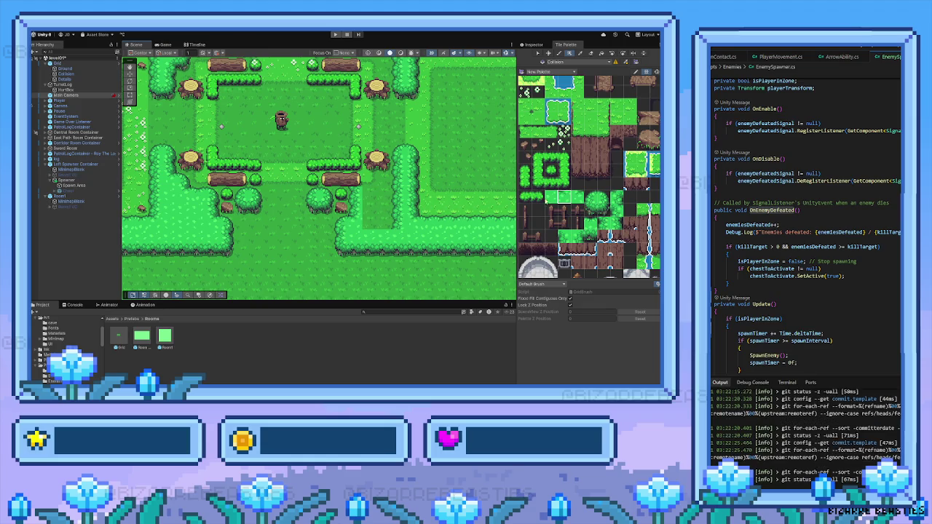
left_click(589, 199)
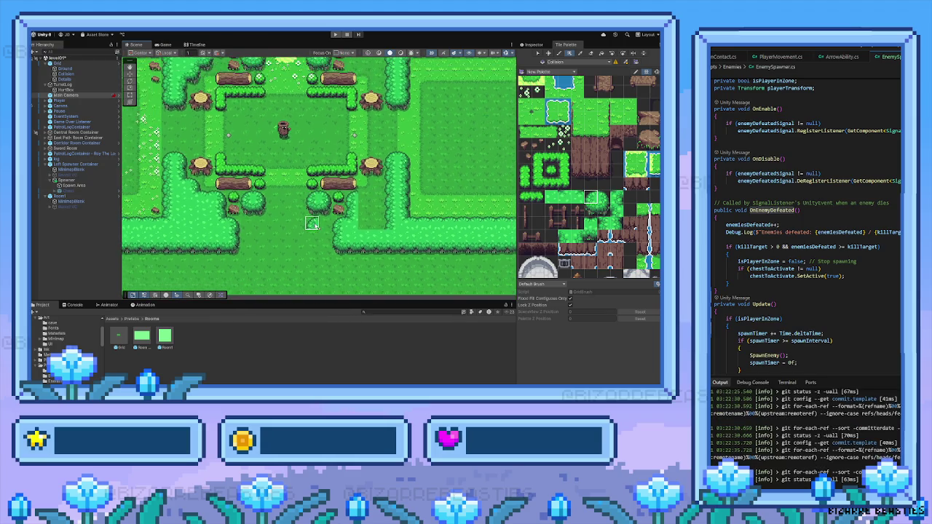
Step: Paint hedge tiles into the grass beside the central clearing's lower-right stump
scroll(314, 225, "down", 2)
left_click_drag(276, 222, 272, 253)
scroll(306, 257, "up", 2)
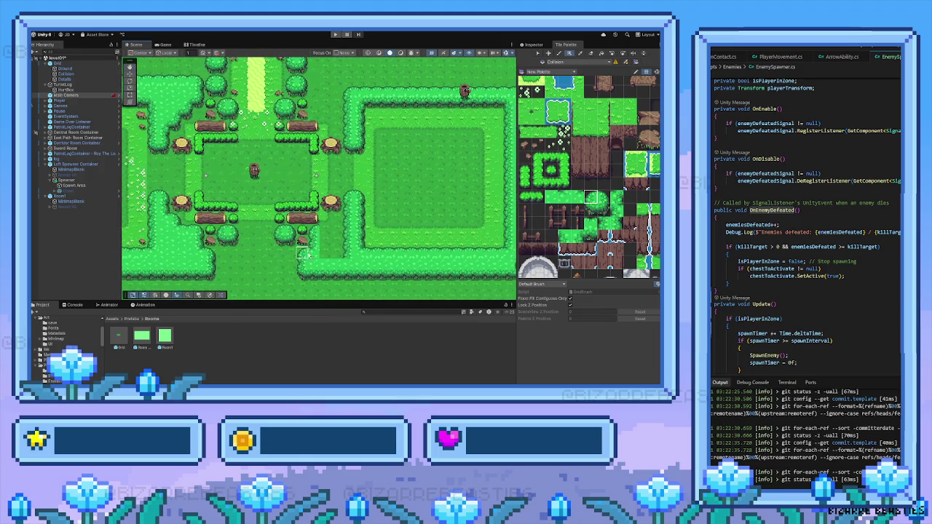
scroll(314, 255, "up", 1)
left_click_drag(315, 255, 347, 246)
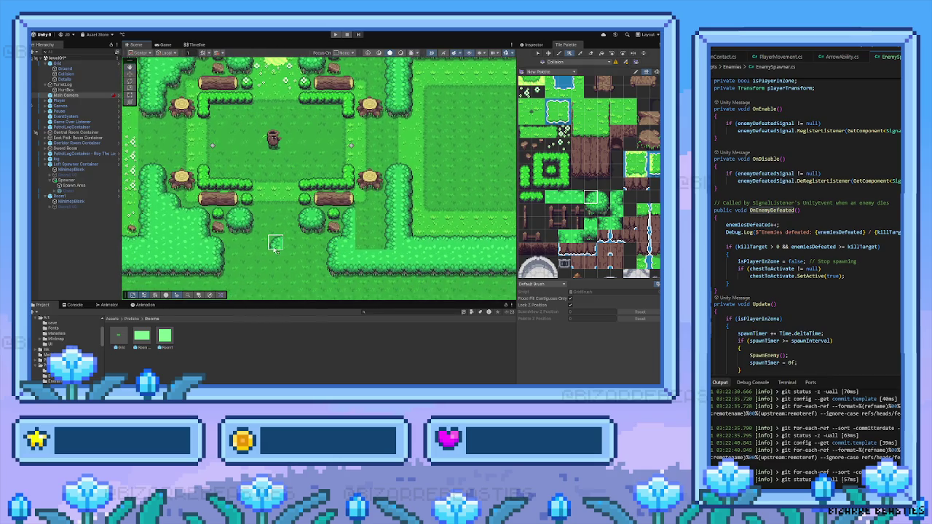
left_click(591, 224)
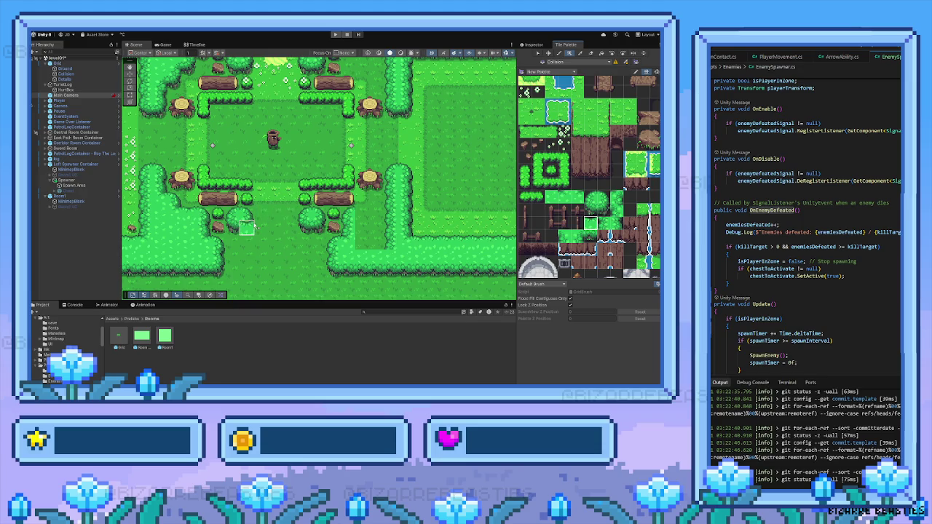
key("Left")
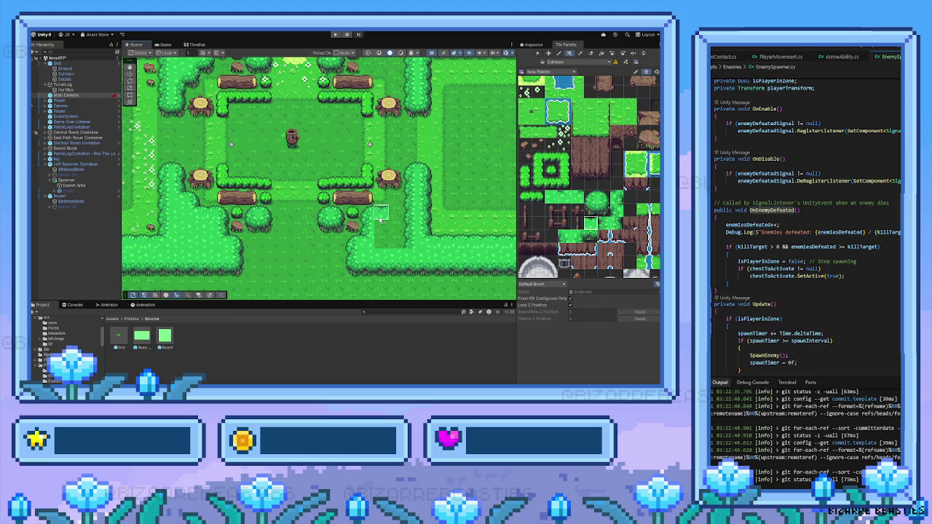
left_click_drag(392, 218, 406, 218)
Step: Repaint the grass near the hedge corner and bring the right-hand room into view
left_click(551, 196)
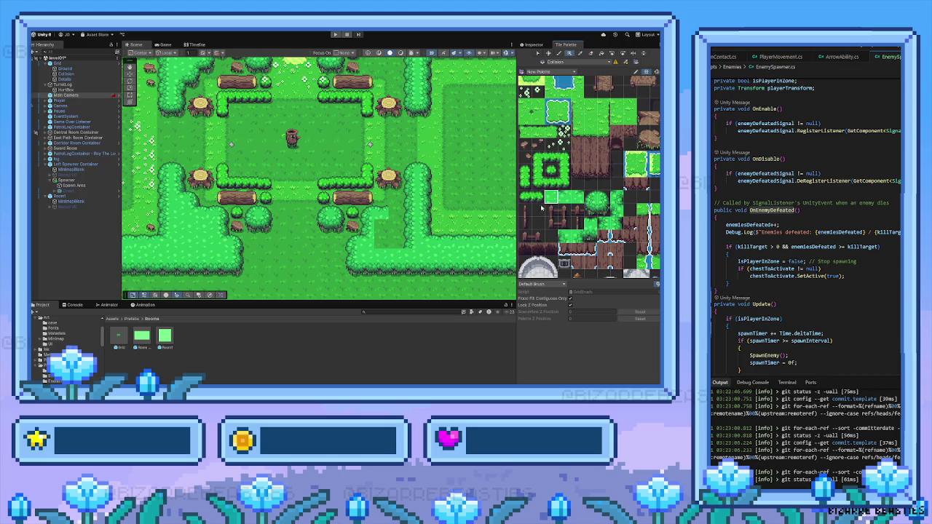
left_click(404, 232)
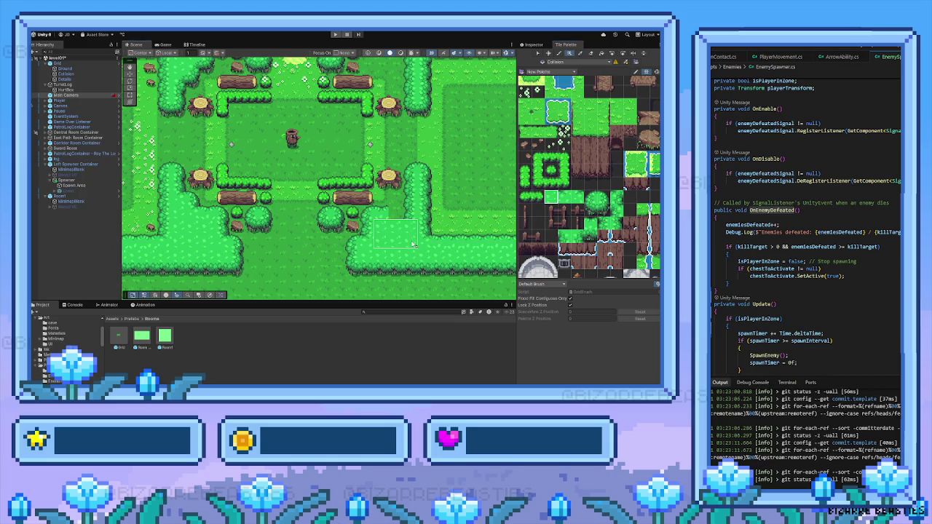
left_click_drag(413, 245, 336, 256)
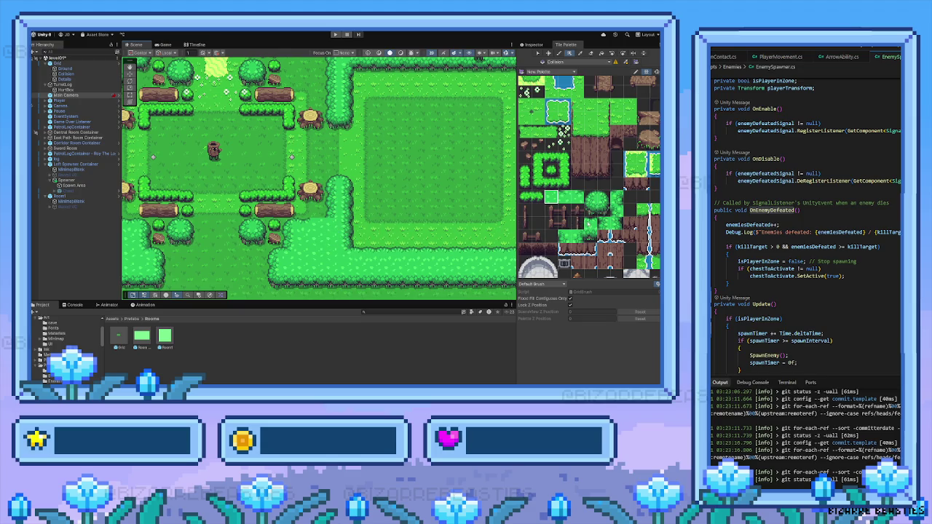
left_click(606, 224)
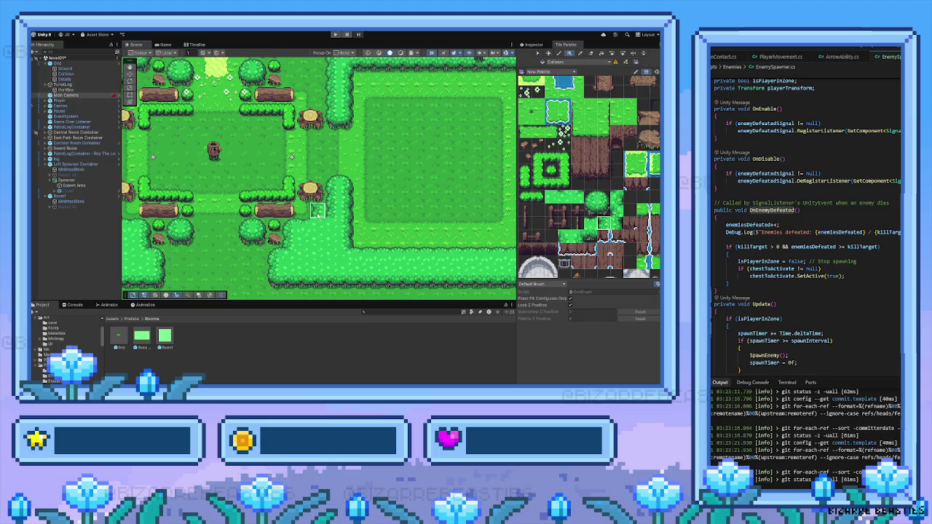
left_click(565, 198)
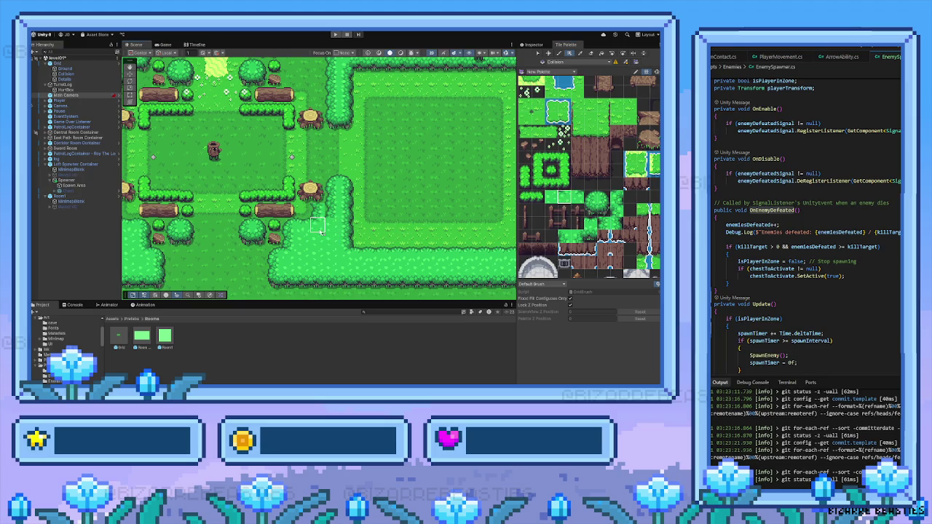
scroll(317, 227, "down", 2)
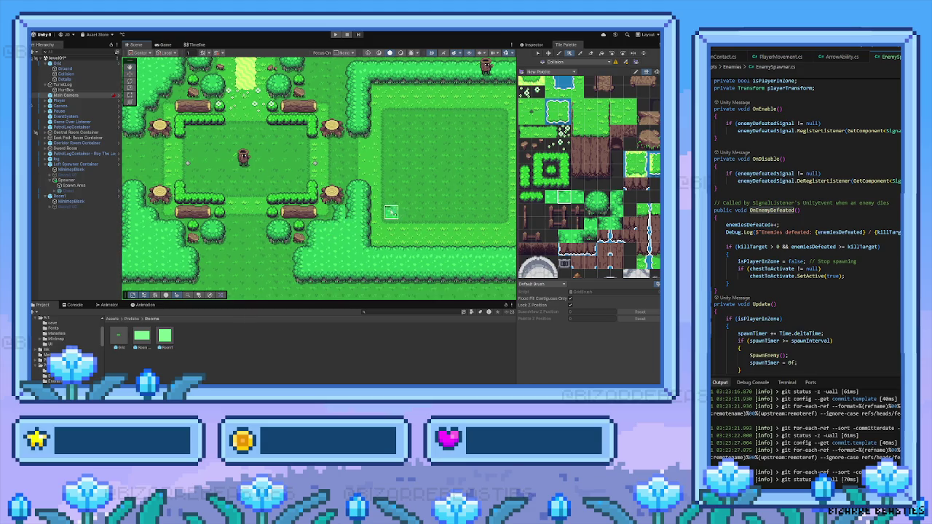
left_click(590, 201)
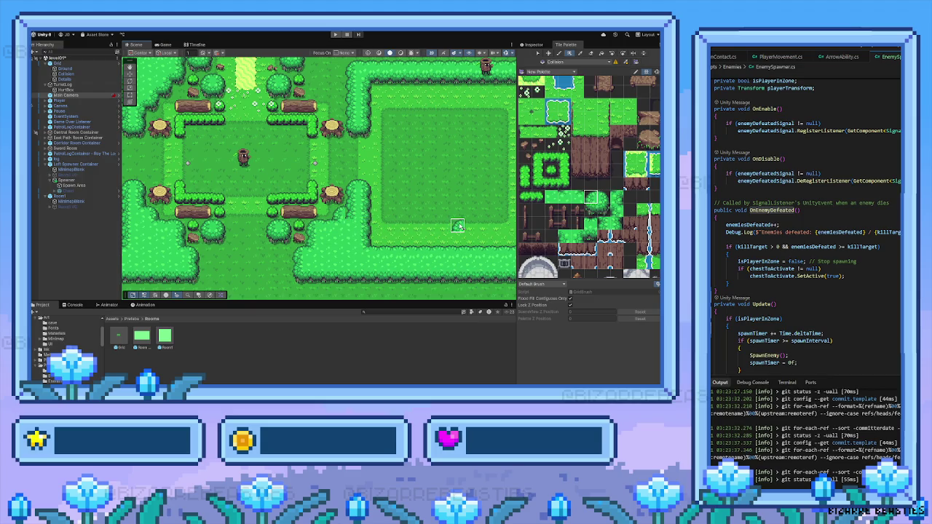
left_click(551, 197)
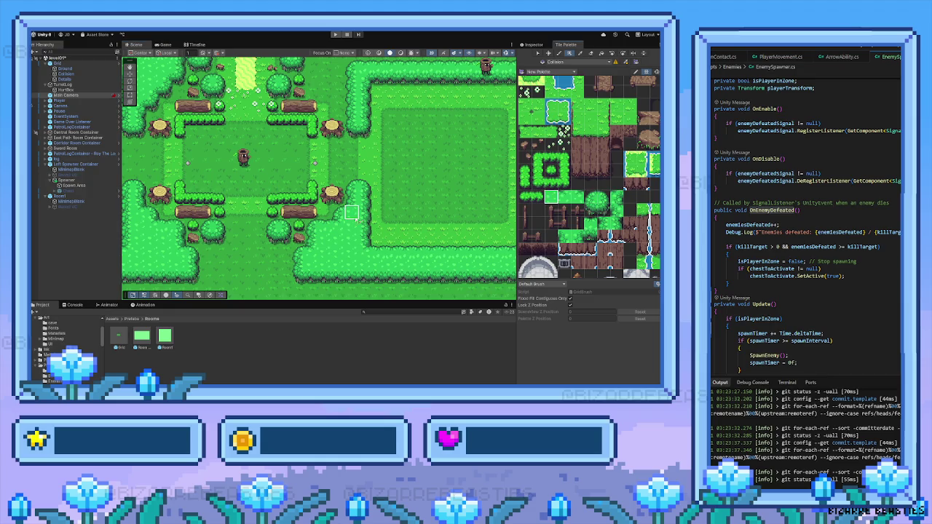
left_click(564, 197)
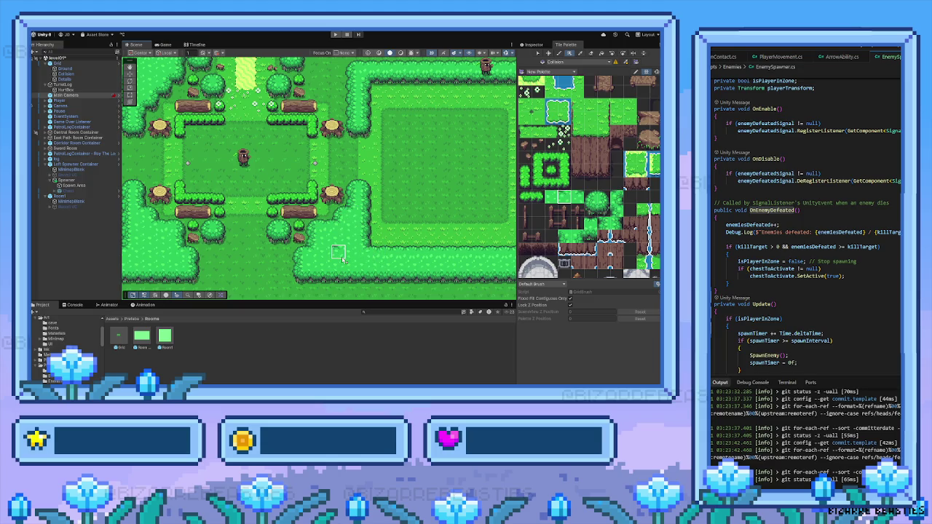
left_click_drag(332, 254, 348, 254)
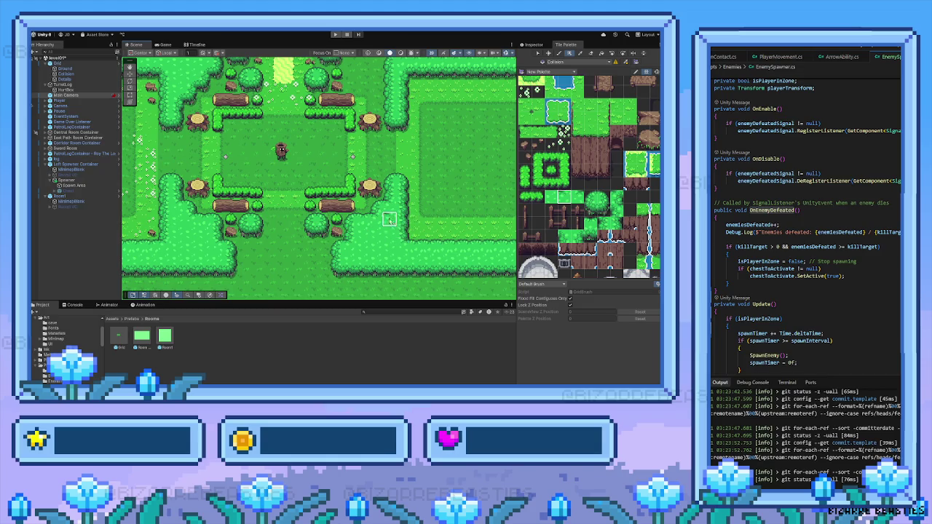
Step: Frame the whole forest level with F and begin a Box Fill hedge strip along the bottom edge
scroll(403, 233, "down", 3)
mouse_move(381, 235)
left_mouse_down()
mouse_move(331, 240)
mouse_move(361, 245)
left_mouse_up()
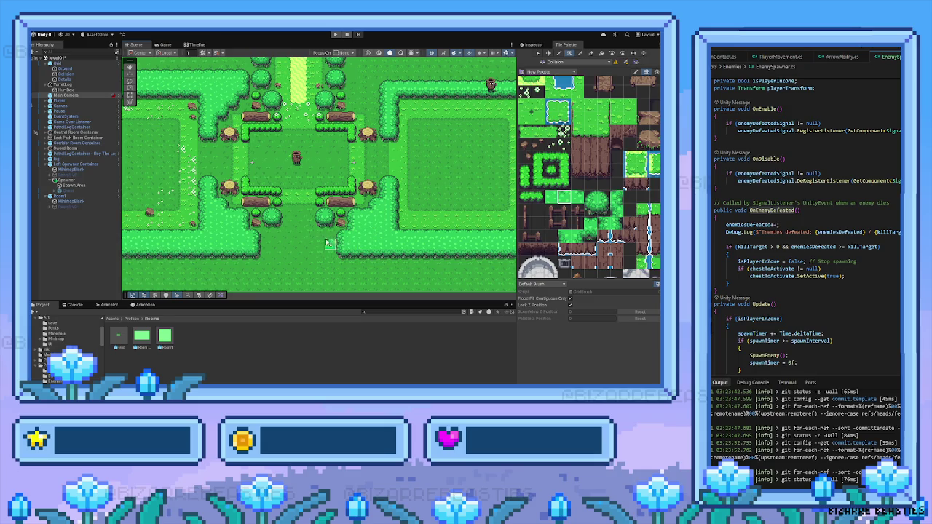
left_click_drag(300, 240, 204, 220)
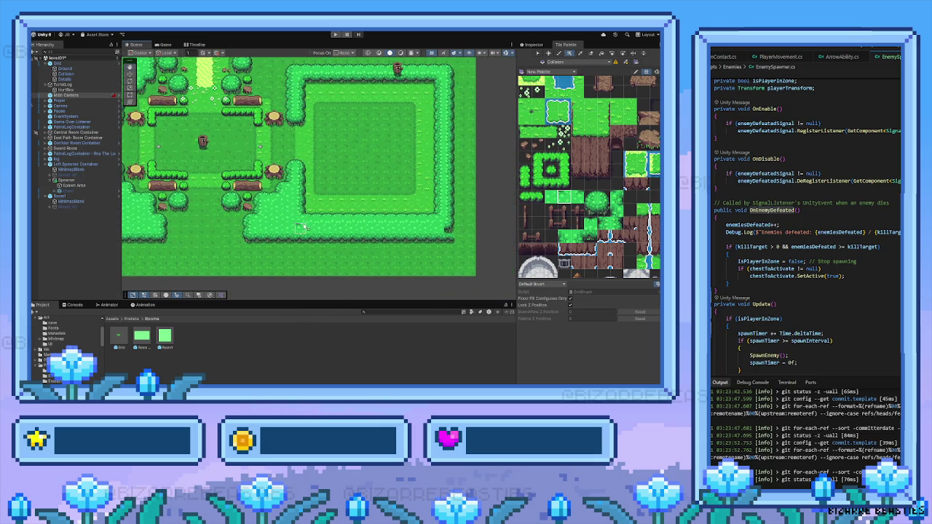
scroll(291, 226, "down", 3)
key("f")
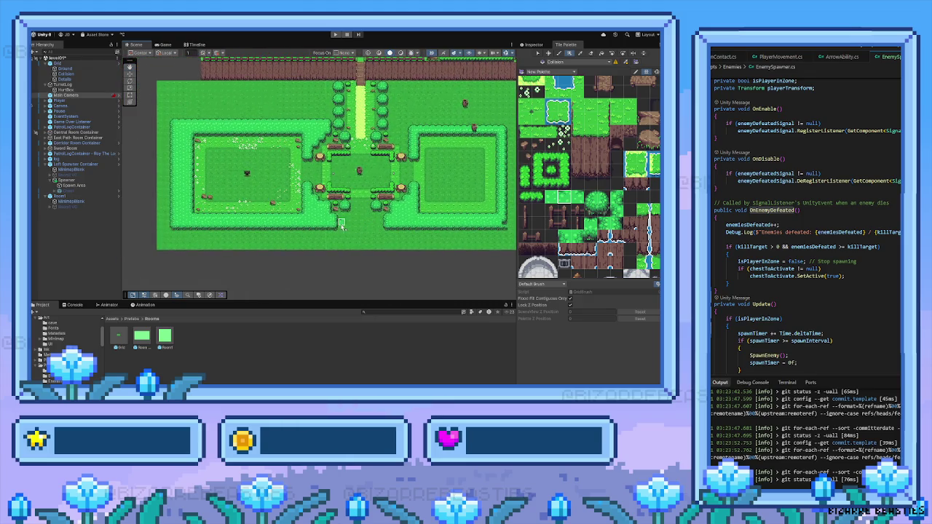
key("u")
left_click_drag(172, 228, 336, 230)
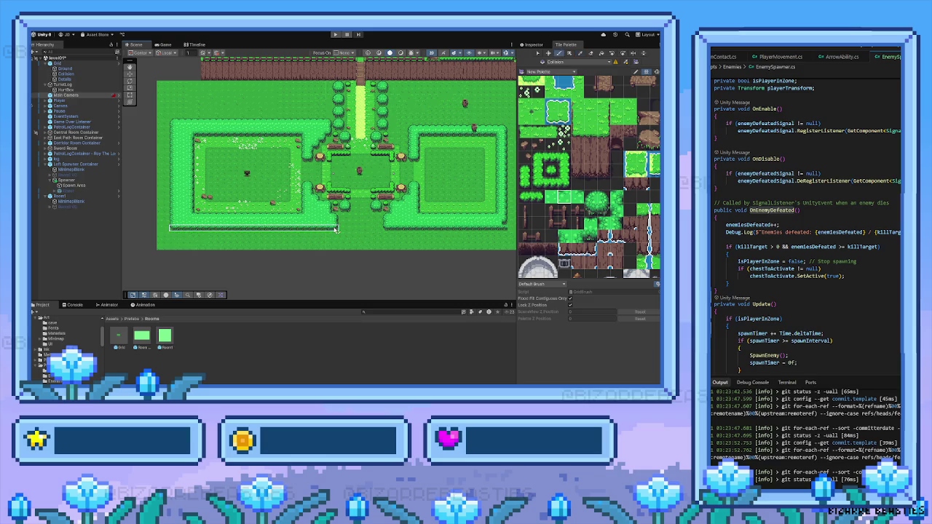
Step: Box-fill hedge along the bottom edge and three vertical hedge strips down the right side
left_click_drag(271, 238, 440, 235)
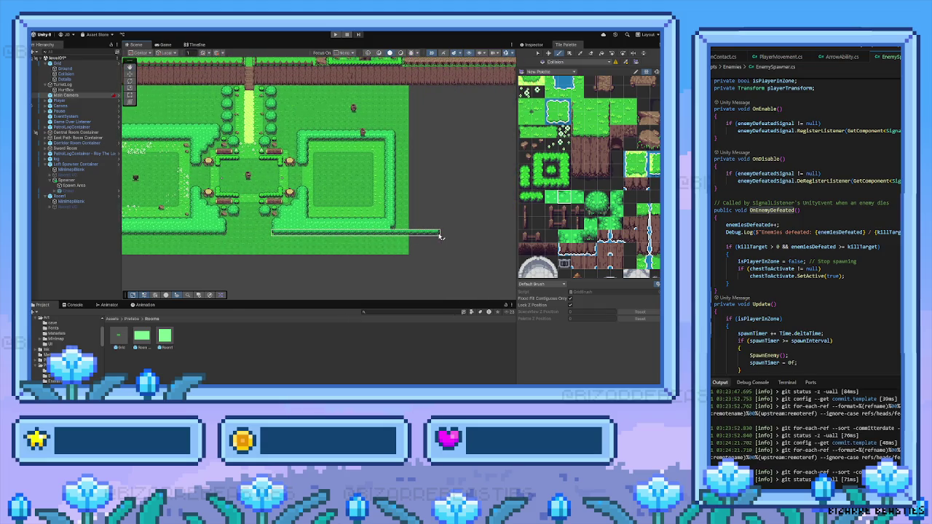
left_click_drag(440, 235, 440, 235)
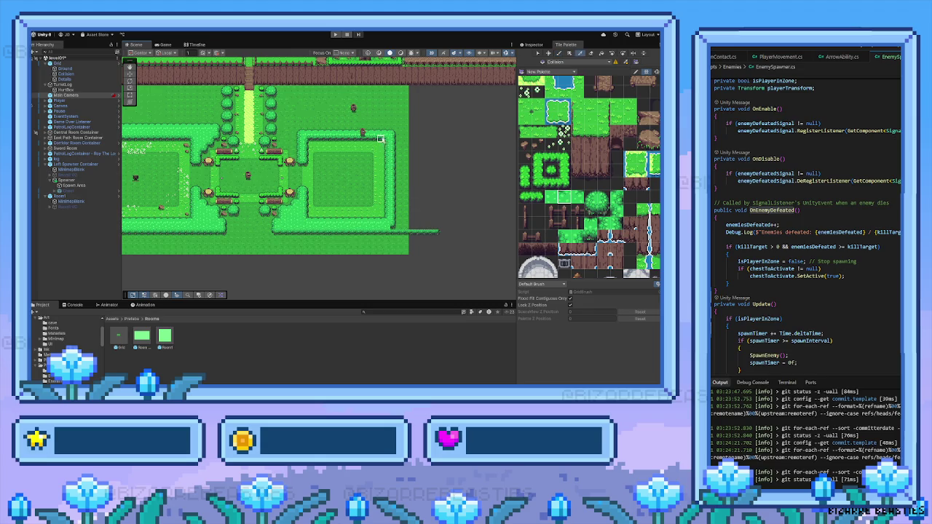
left_click_drag(382, 135, 392, 229)
mouse_move(397, 131)
left_mouse_down()
mouse_move(401, 228)
mouse_move(439, 230)
left_mouse_up()
left_click_drag(422, 131, 440, 230)
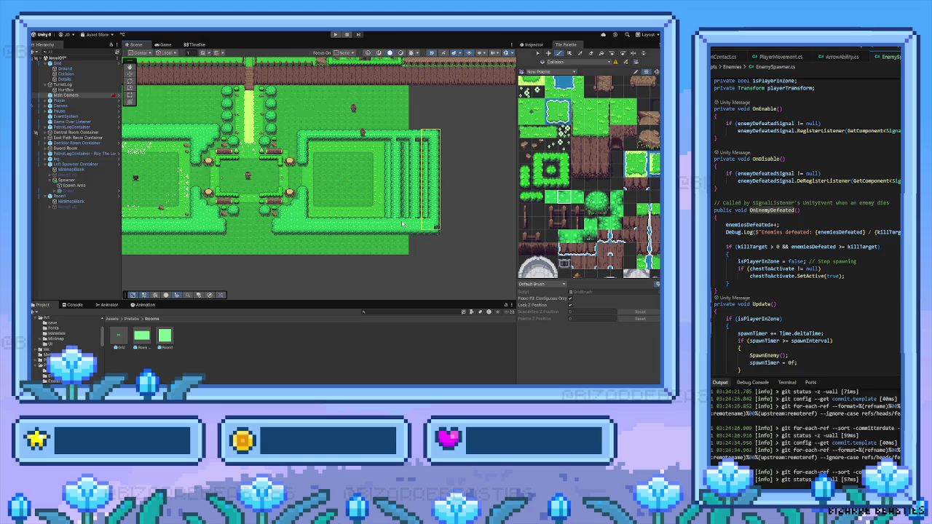
Step: Select an empty Tile Palette area as the brush for erasing
scroll(404, 219, "up", 3)
scroll(570, 116, "down", 3)
mouse_move(561, 144)
left_mouse_down()
mouse_move(536, 231)
mouse_move(524, 234)
left_mouse_up()
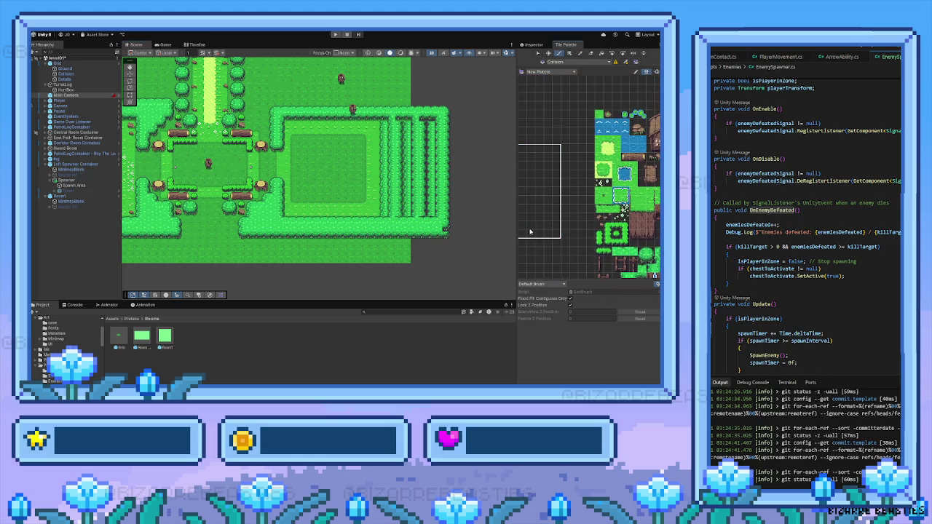
Step: Erase the extra stepped hedge rows in the right room's outer strip
left_click(394, 204)
left_click_drag(394, 204, 404, 213)
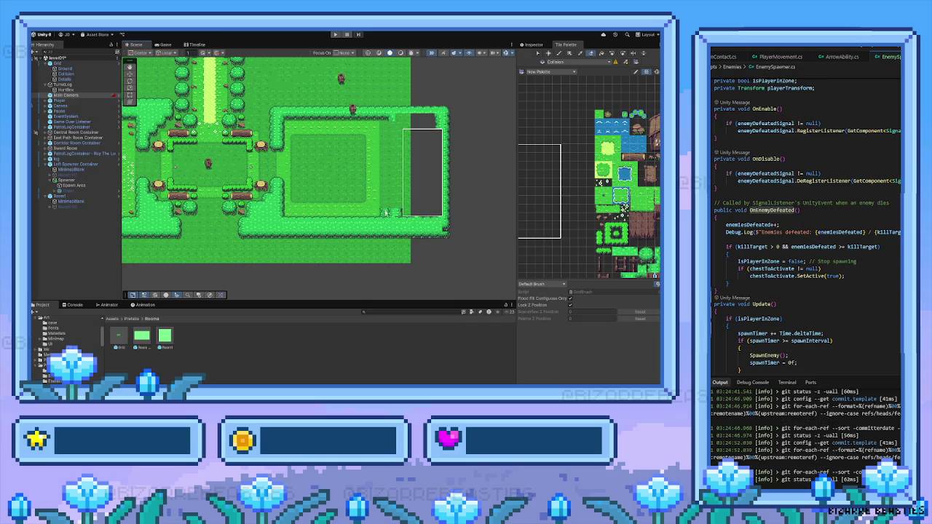
left_click(386, 213)
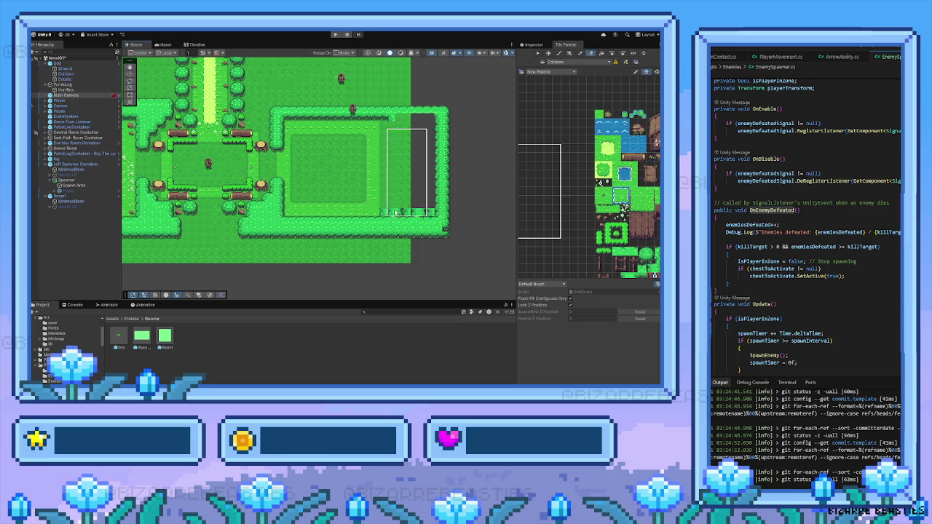
left_click(395, 212)
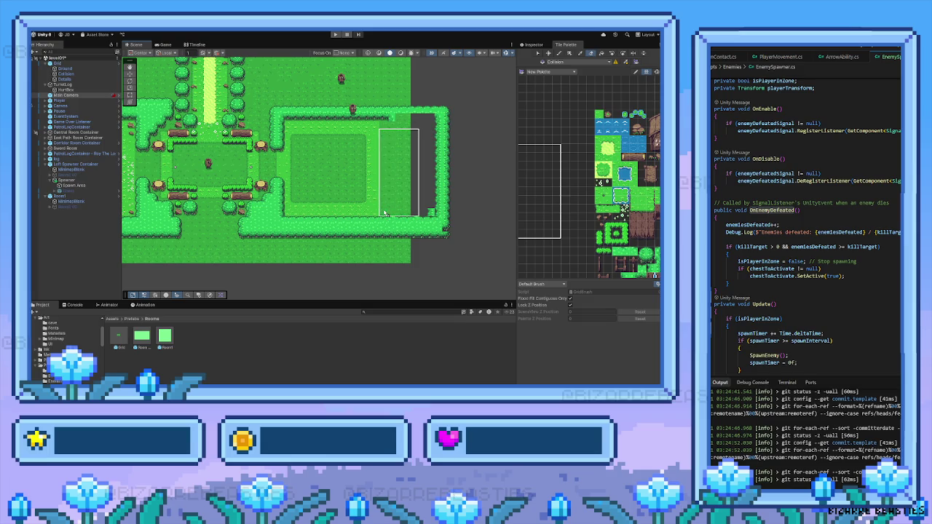
left_click(406, 214)
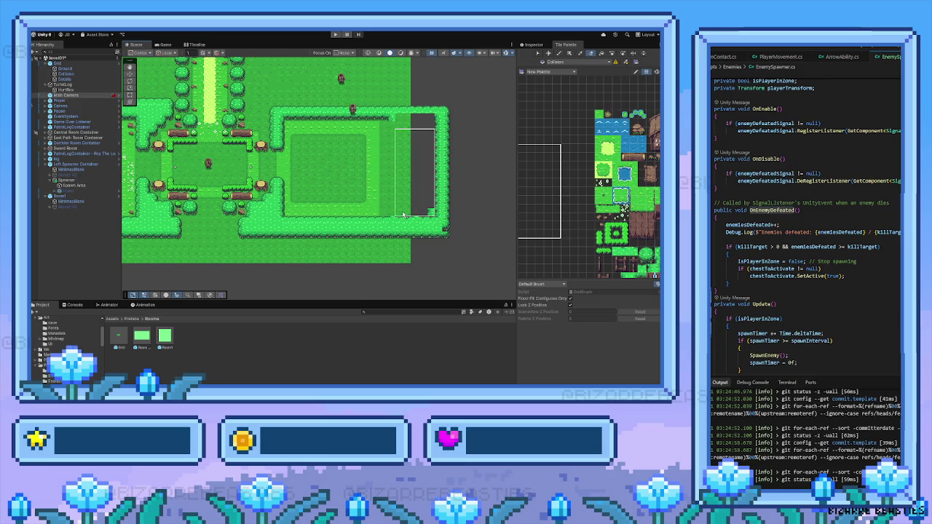
left_click(393, 207)
left_click(405, 216)
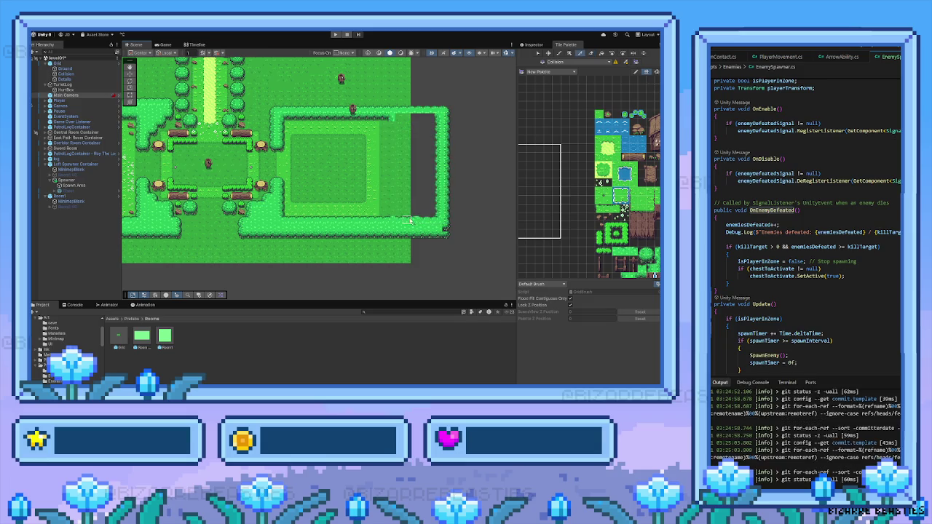
scroll(408, 220, "up", 3)
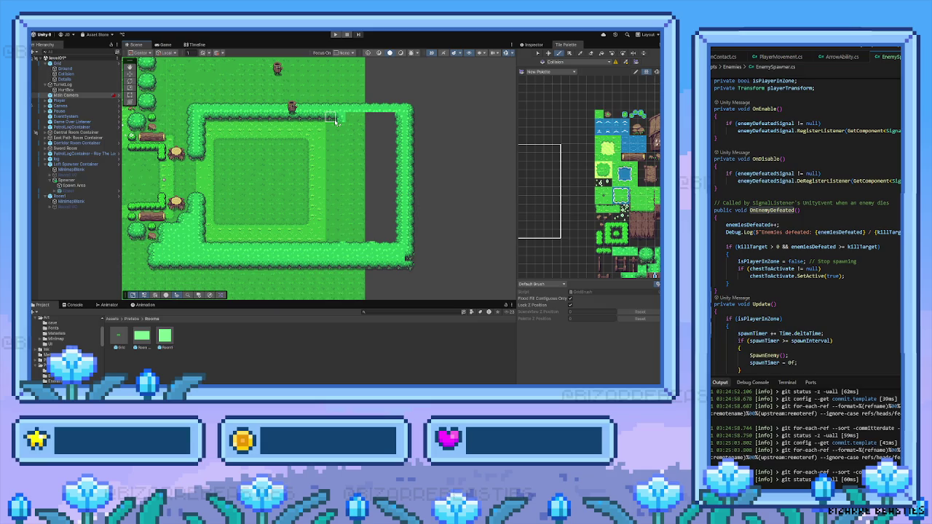
Step: Box-fill the hedge row along the right room's top edge, then pick the hedge tile again
key("u")
left_click_drag(334, 119, 390, 118)
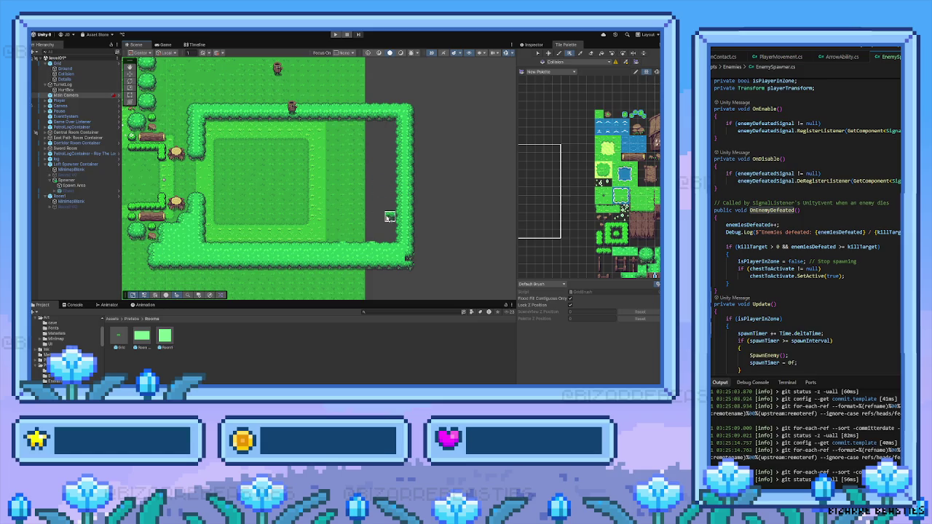
left_click(291, 246)
left_click(290, 248, "ctrl")
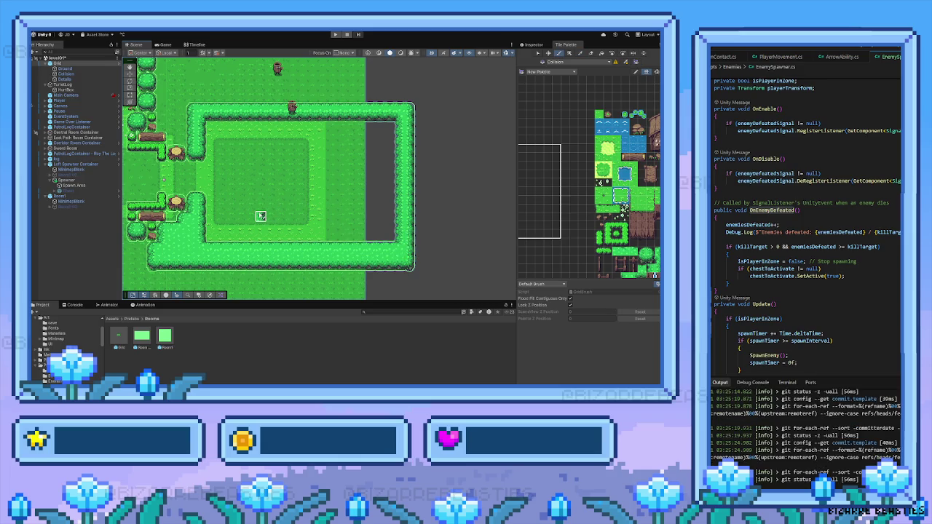
scroll(261, 216, "down", 3)
Step: Make Ground the active tilemap and copy the whole left room as a brush
key("f")
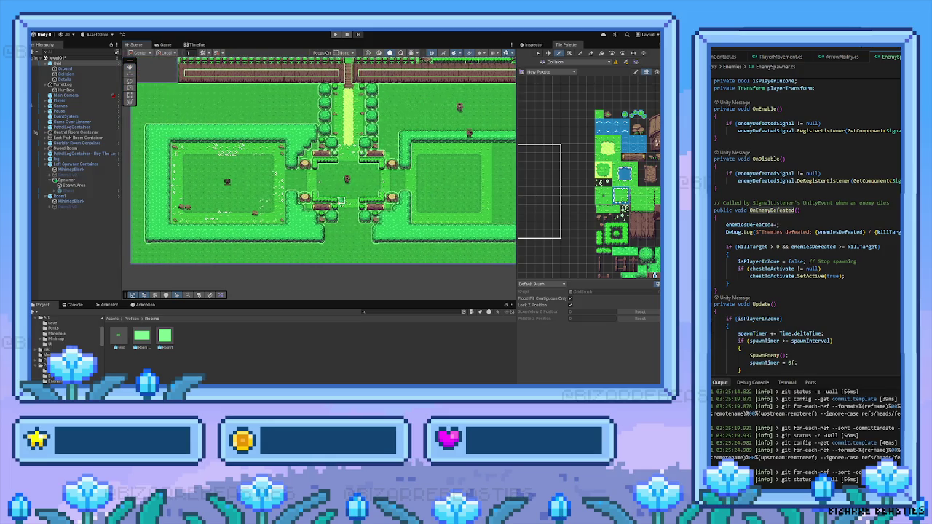
left_click(551, 62)
left_click(553, 73)
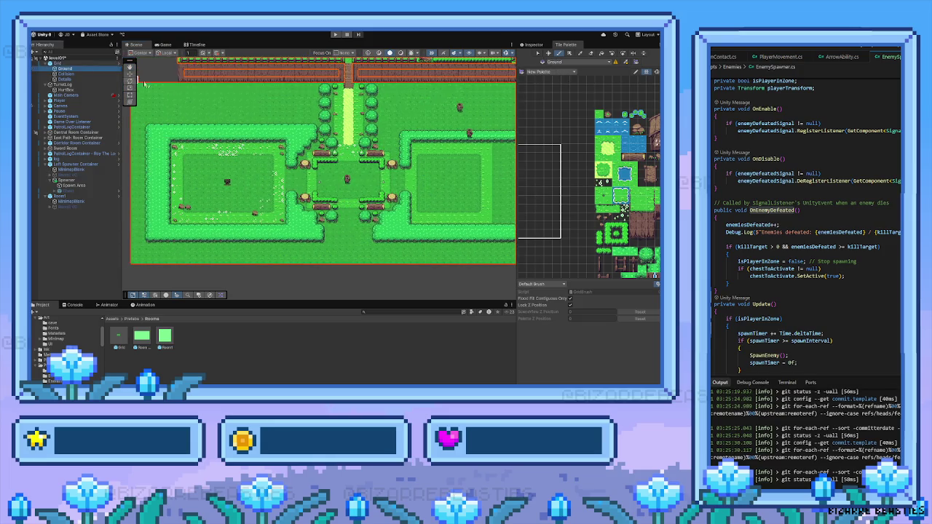
key("i")
left_click_drag(168, 135, 284, 230)
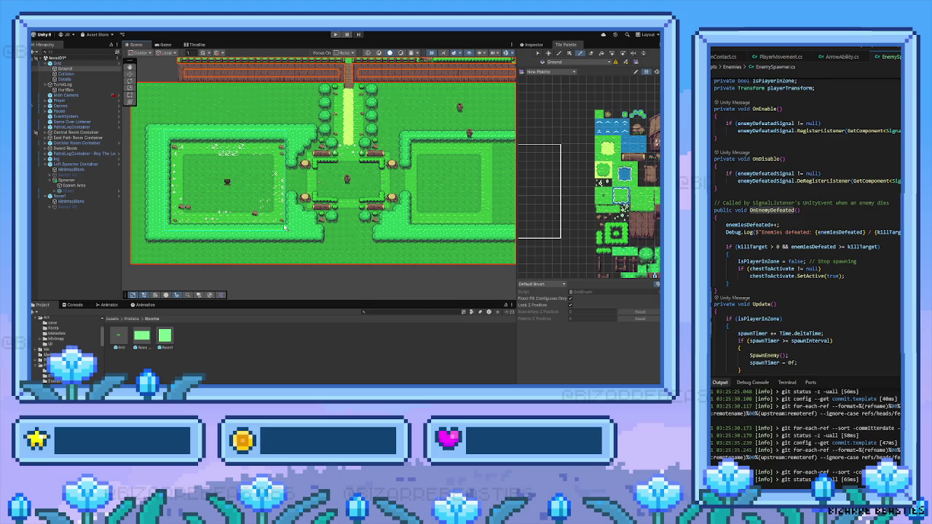
scroll(298, 214, "right", 5)
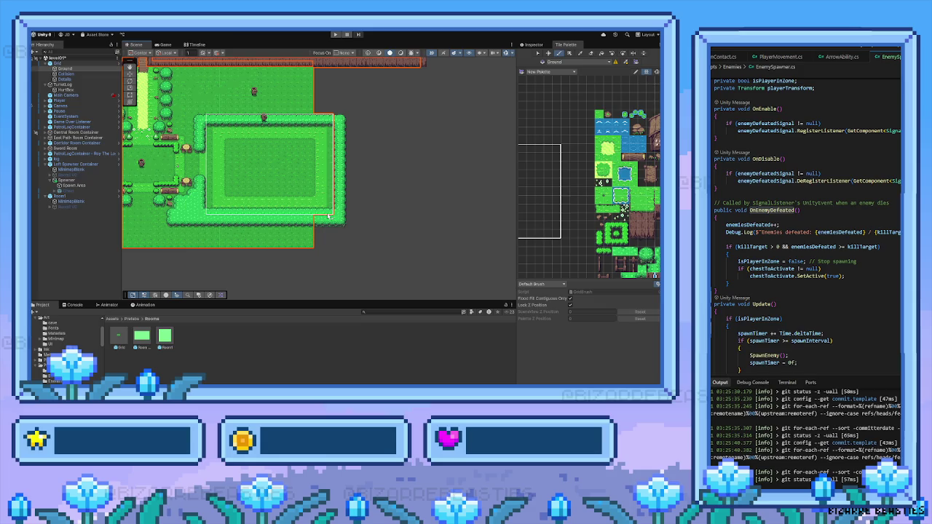
scroll(326, 216, "left", 5)
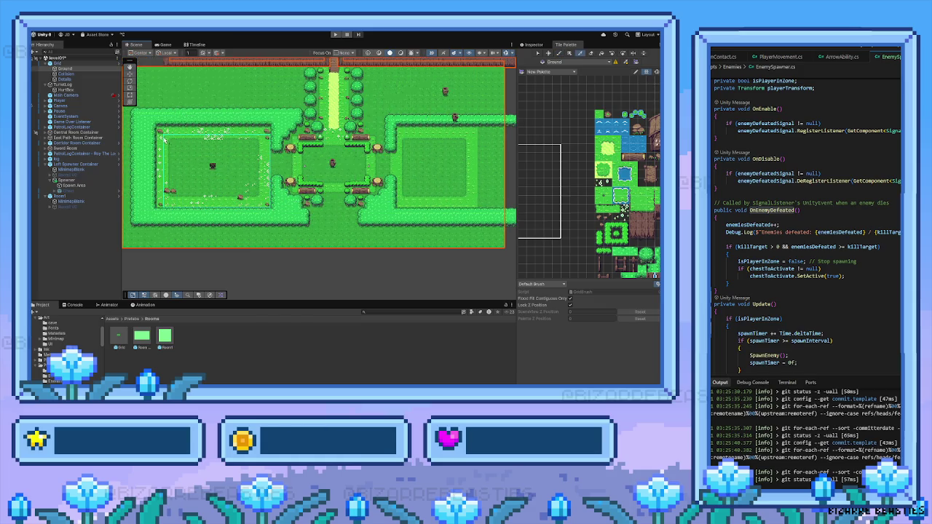
key("b")
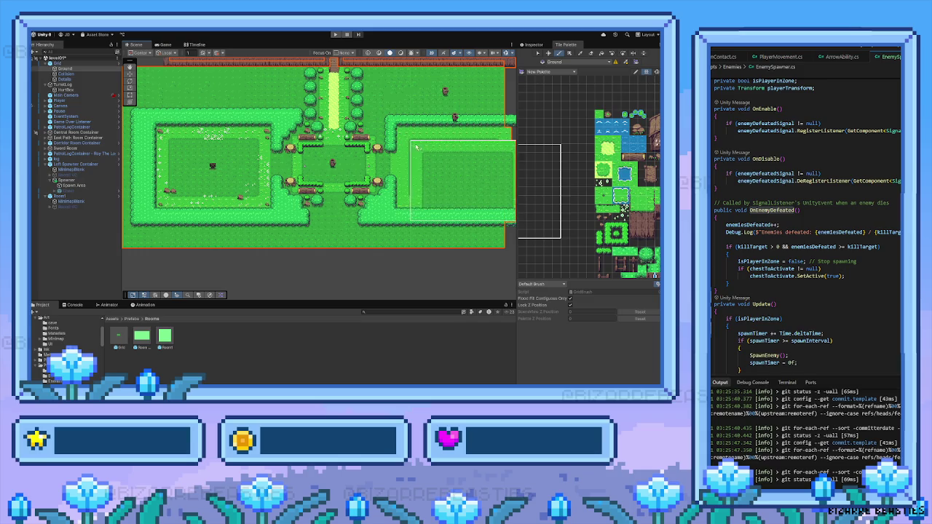
Step: Pan across the right room, the left room and the central crossing
key("Right")
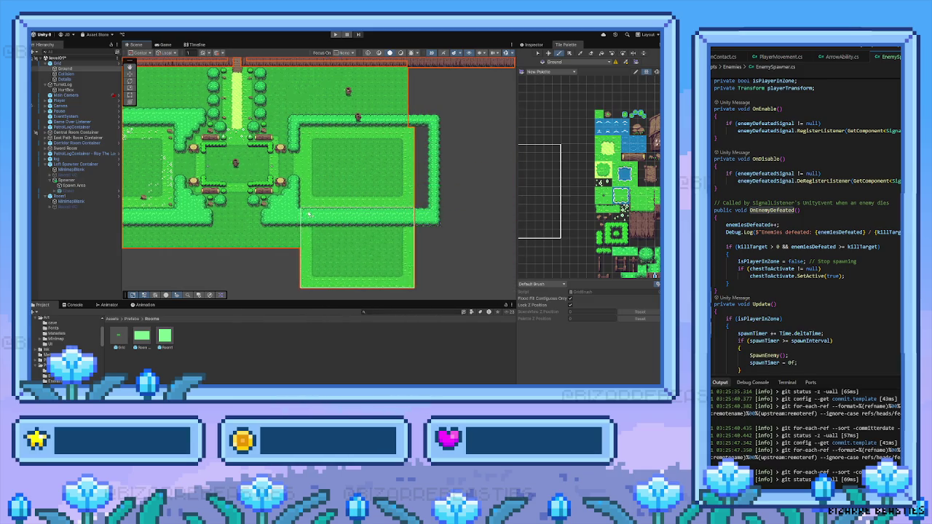
key("Left")
key("i")
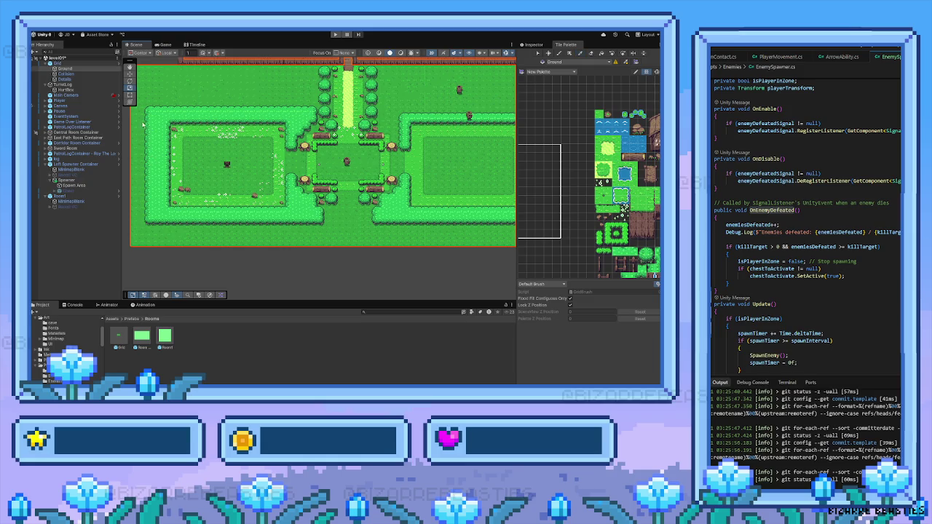
key("b")
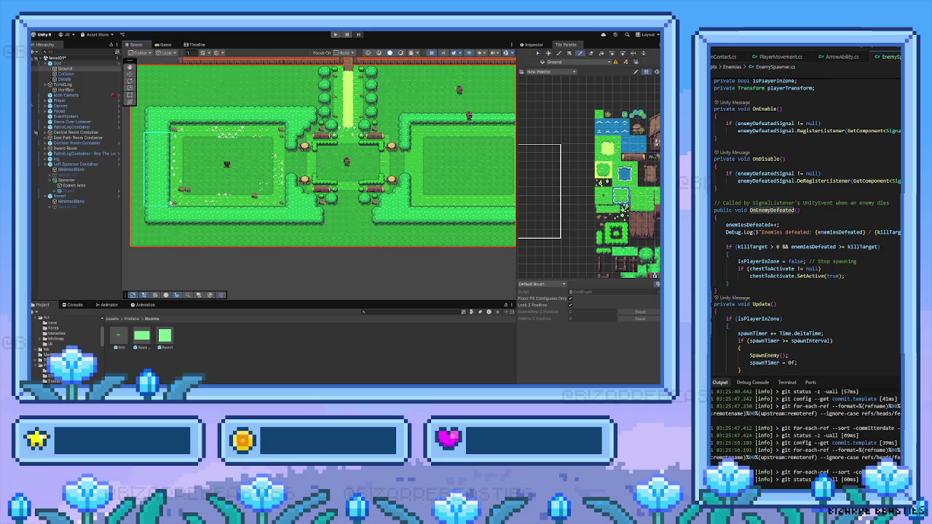
left_click_drag(218, 168, 123, 195)
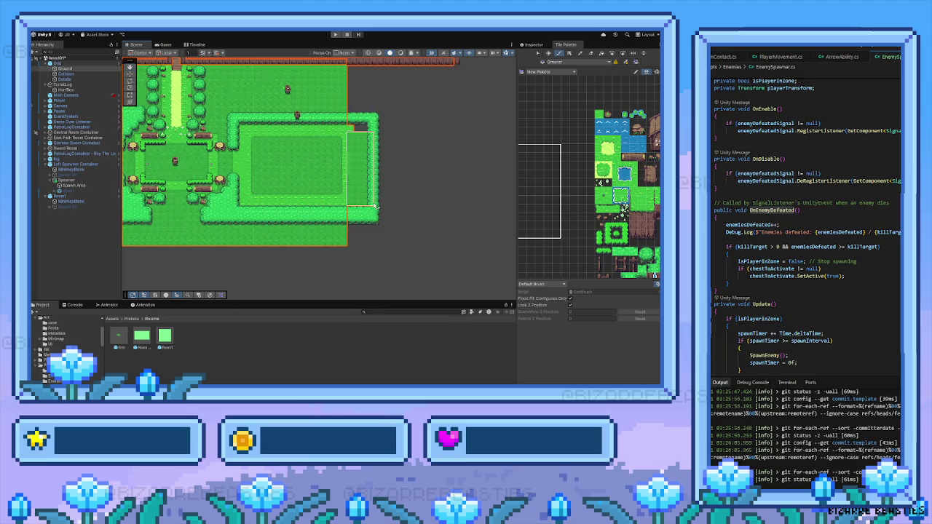
left_click_drag(369, 206, 586, 204)
Step: Pick a block of edge tiles from the left room and make Collision the active tilemap
left_click(580, 54)
left_click_drag(194, 122, 220, 203)
mouse_move(399, 195)
left_mouse_down()
mouse_move(257, 188)
mouse_move(342, 162)
left_mouse_up()
left_click(66, 73)
left_click_drag(162, 125, 207, 136)
left_click(206, 131)
left_click(84, 75)
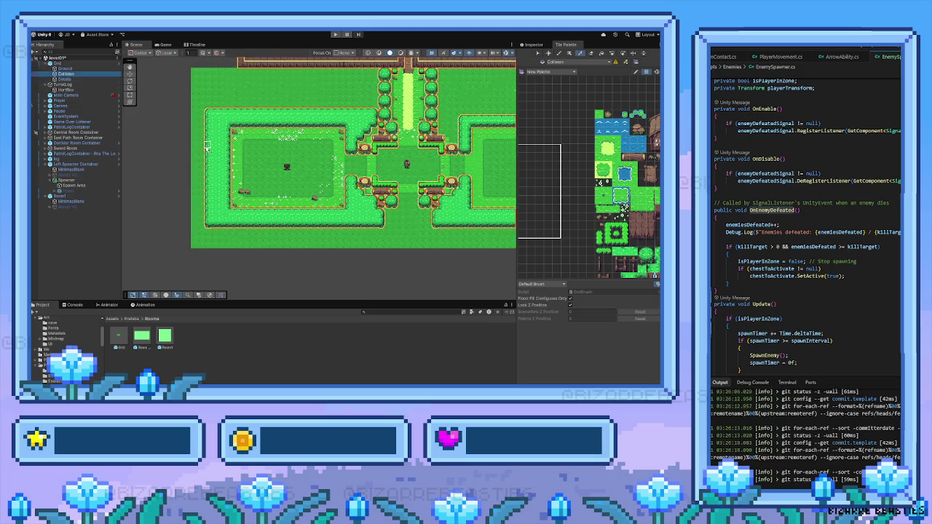
Step: Paint collision tiles along the left room's left wall and the right room's right wall
left_click_drag(207, 139, 219, 182)
scroll(320, 153, "right", 5)
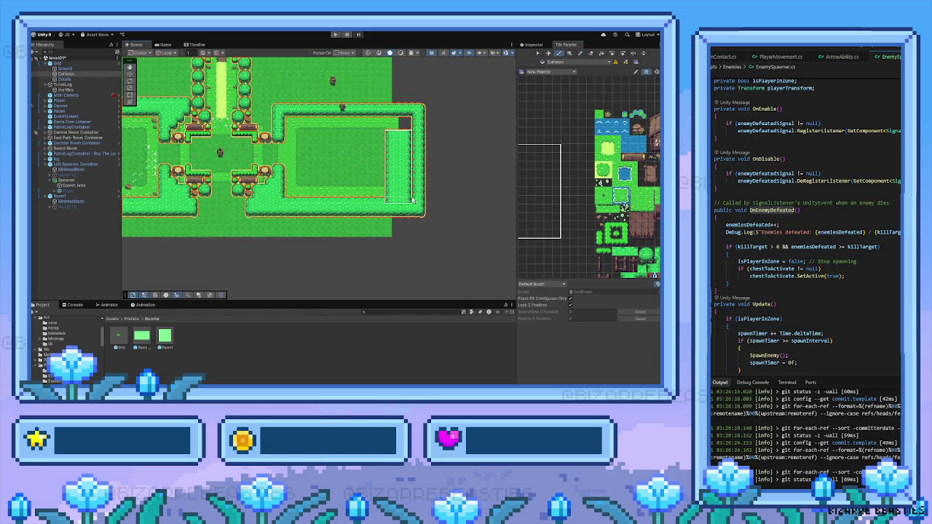
left_click(421, 197)
scroll(417, 174, "up", 2)
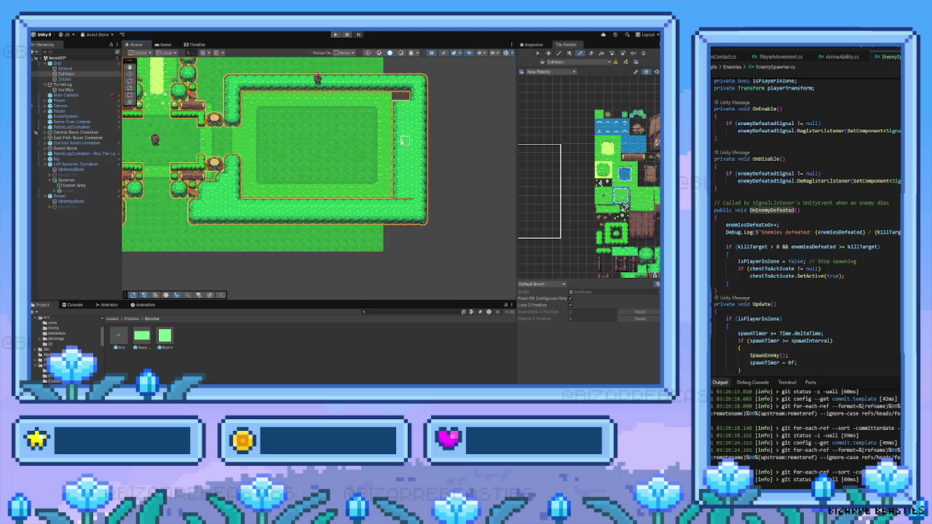
scroll(409, 101, "up", 1)
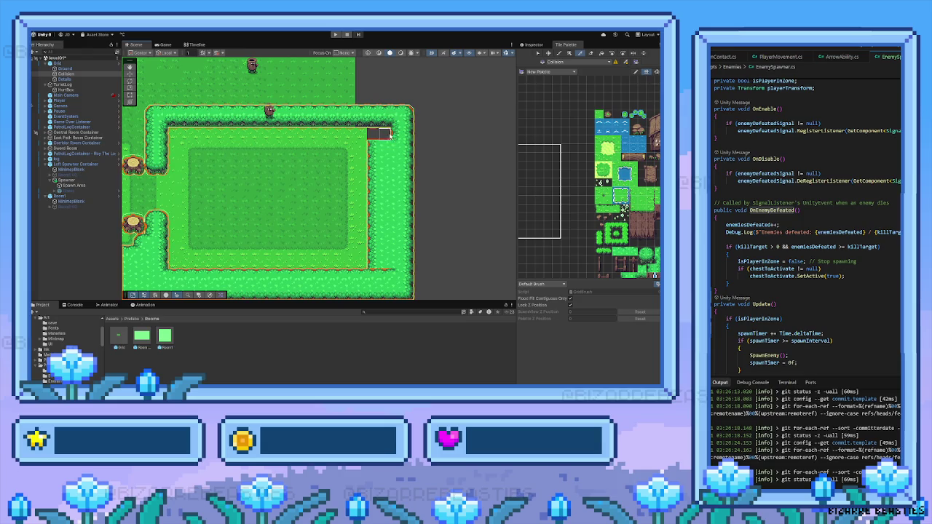
scroll(315, 150, "down", 1)
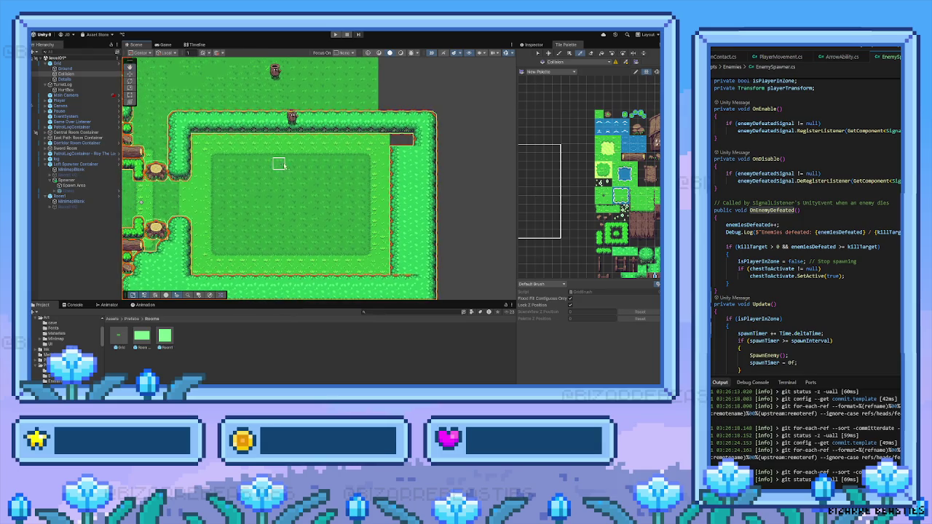
scroll(277, 158, "down", 3)
left_click_drag(205, 139, 226, 141)
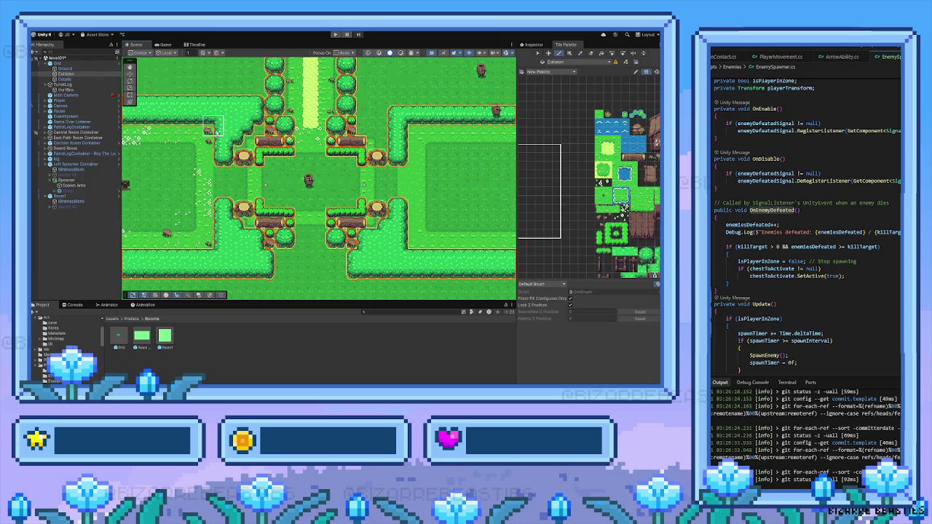
left_click_drag(347, 145, 197, 150)
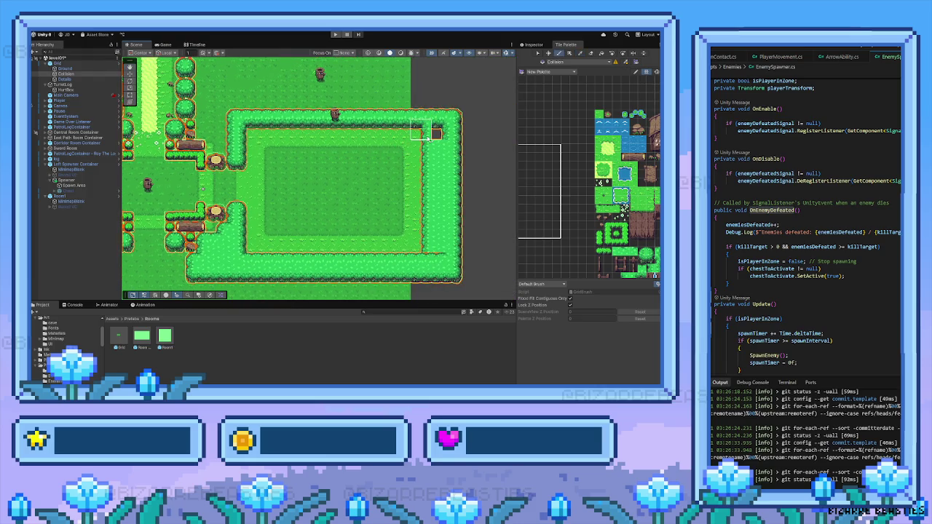
scroll(624, 208, "up", 5)
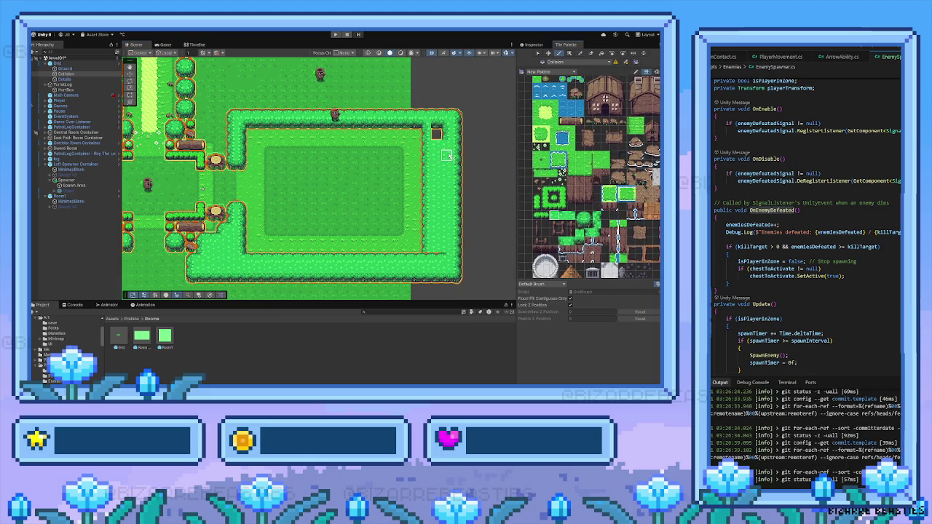
Step: Erase the stray dark tile at the wall top and undo a tile misplaced in the grass
key("d")
left_click(436, 134)
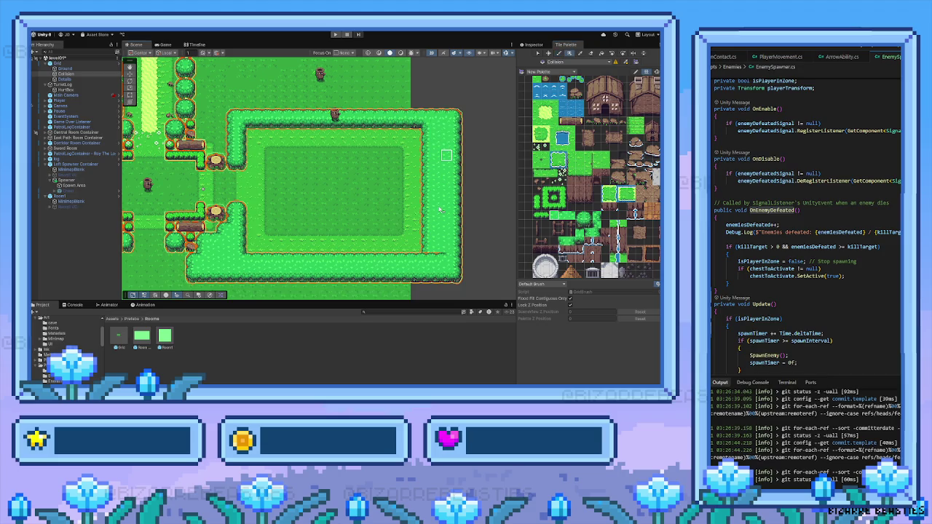
left_click(395, 175)
key("ctrl+z")
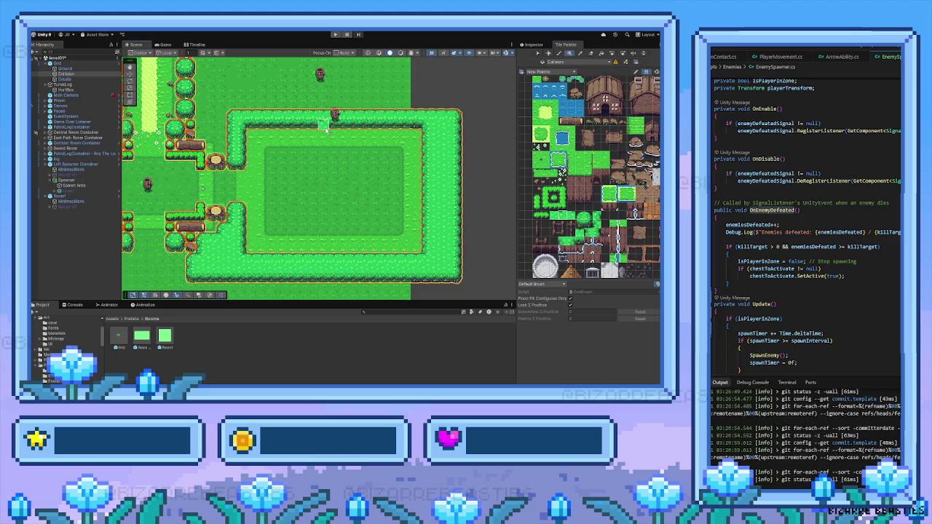
scroll(327, 129, "down", 2)
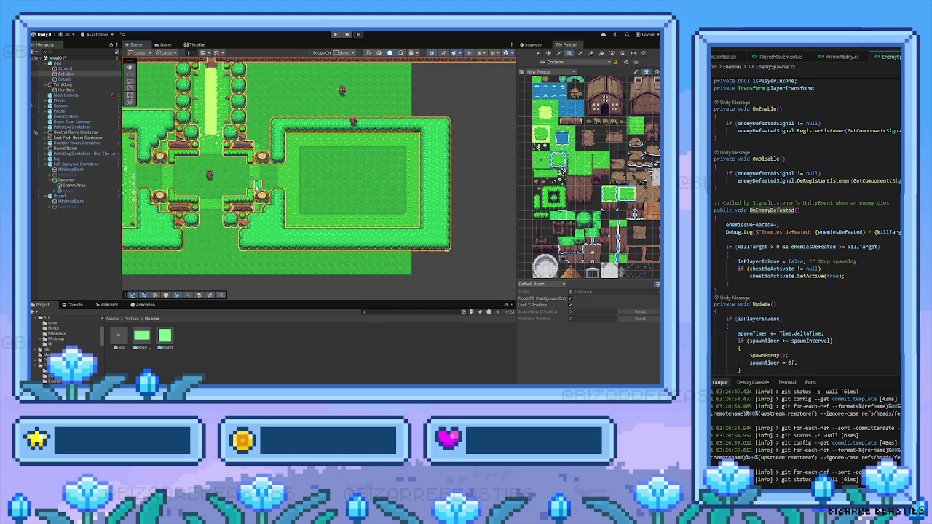
scroll(330, 213, "up", 1)
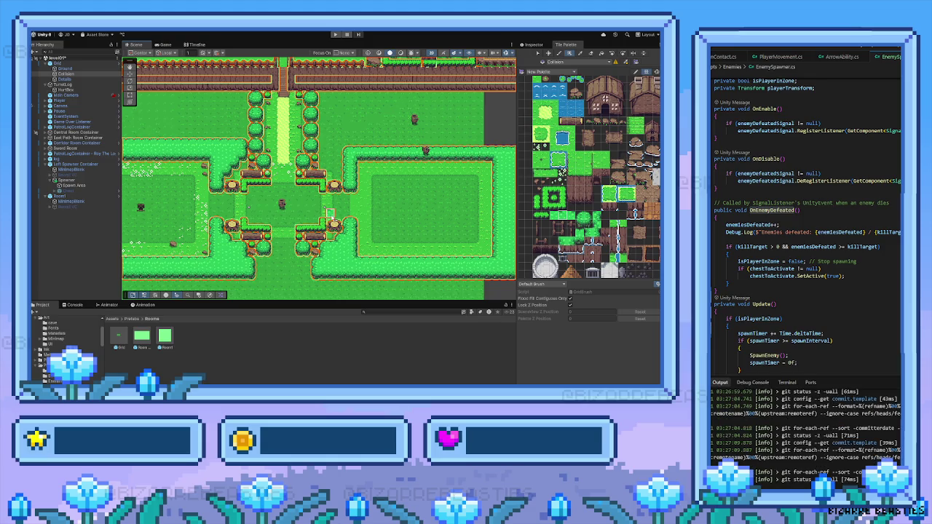
scroll(320, 157, "up", 4)
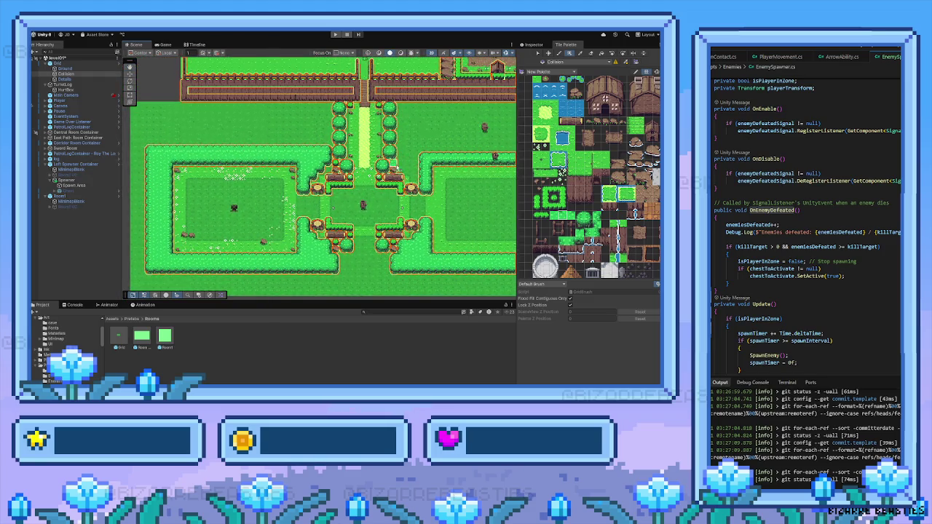
scroll(393, 164, "down", 2)
scroll(306, 156, "up", 2)
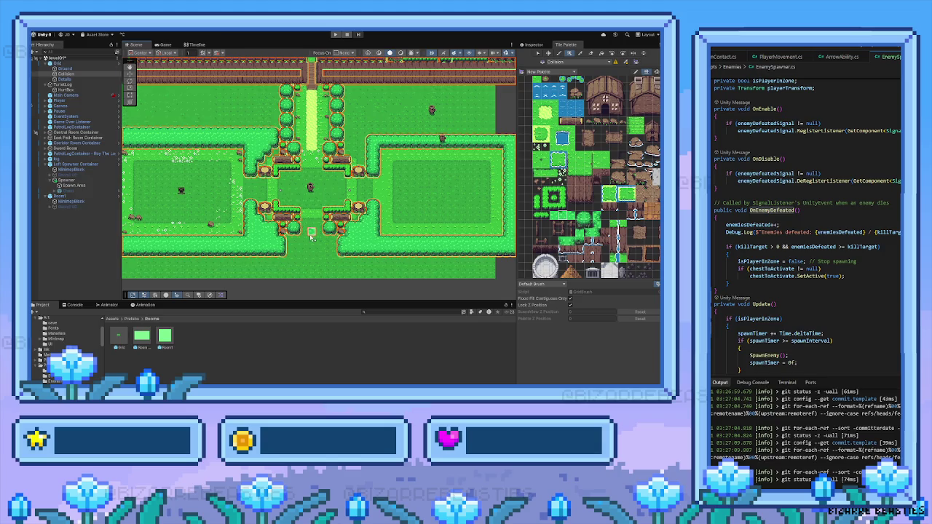
scroll(310, 237, "up", 1)
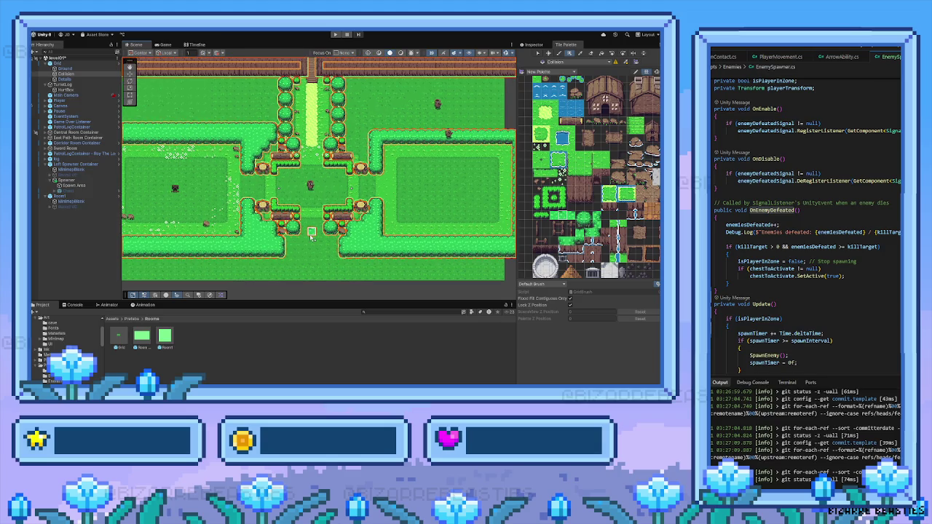
scroll(311, 236, "down", 3)
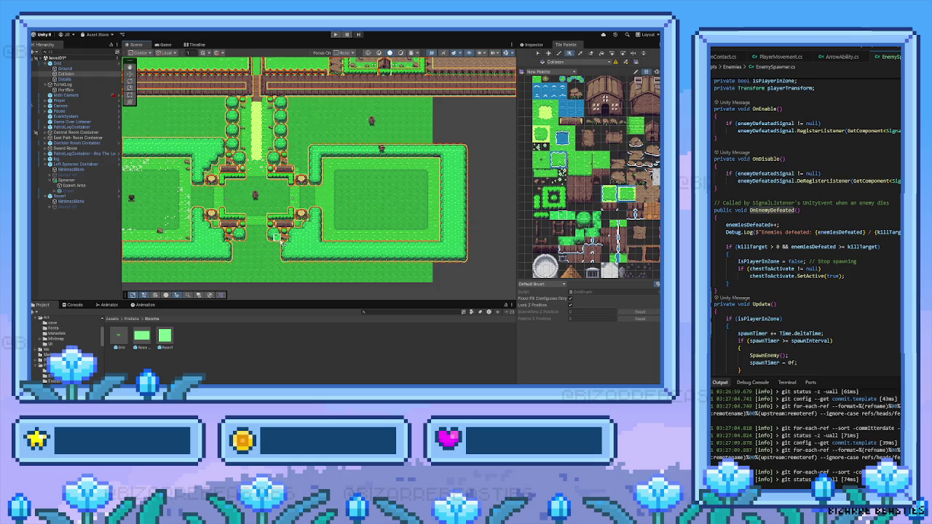
scroll(317, 220, "up", 3)
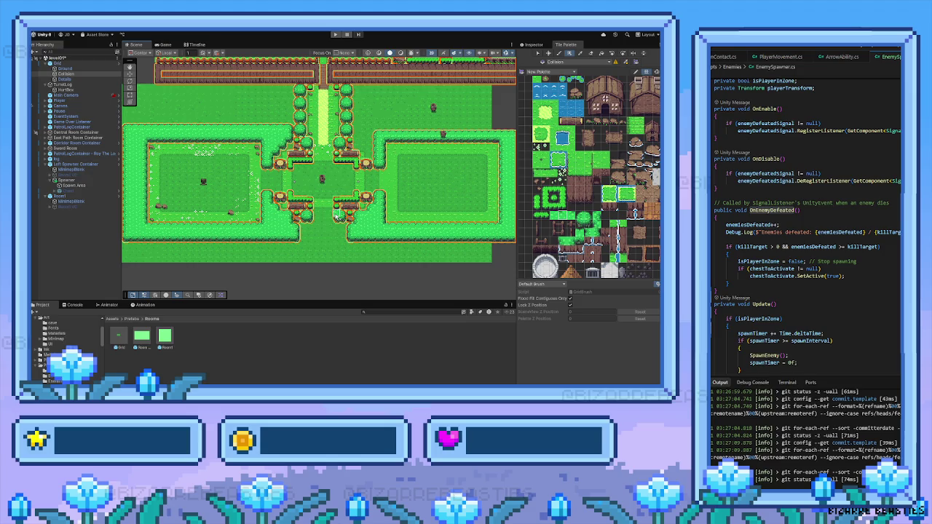
Step: On the Details tilemap, copy the left room's flowers and logs into the right room
left_click_drag(270, 196, 316, 186)
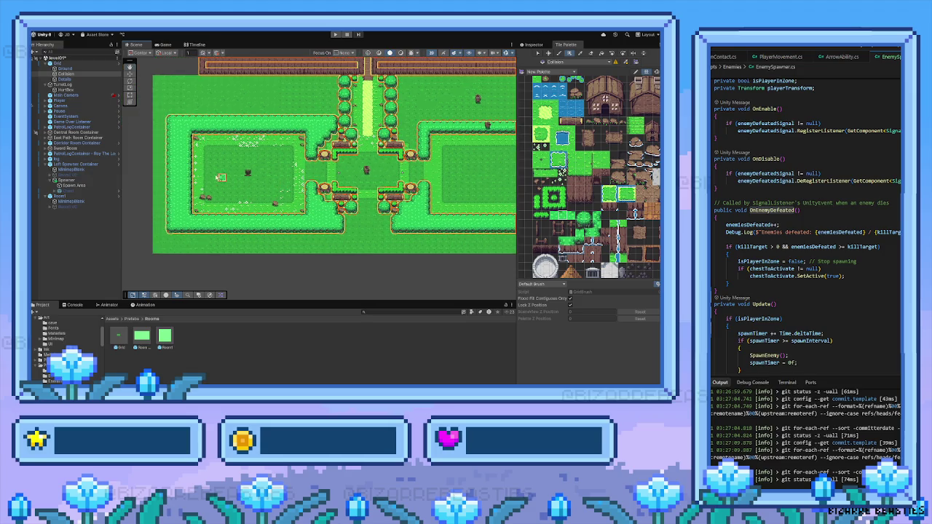
left_click(64, 79)
mouse_move(194, 136)
left_mouse_down()
mouse_move(304, 214)
mouse_move(245, 216)
left_mouse_up()
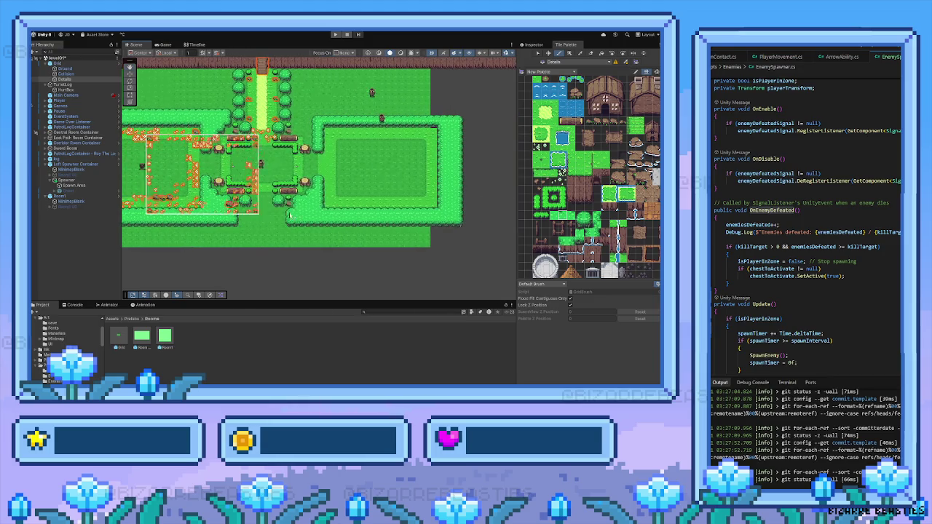
left_click(433, 206)
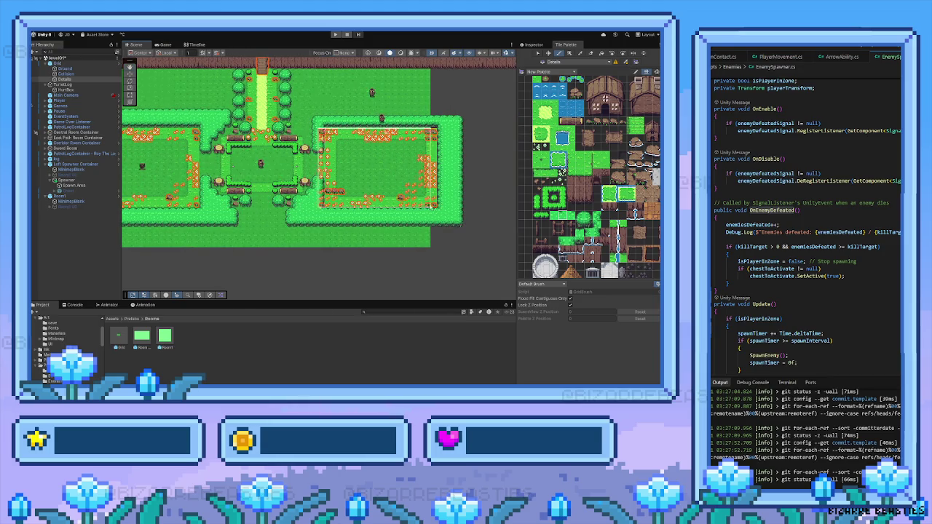
Step: On the Ground tilemap, box-fill the empty area right of the rooms with plain grass
key("u")
mouse_move(416, 233)
left_mouse_down()
mouse_move(386, 232)
mouse_move(419, 251)
left_mouse_up()
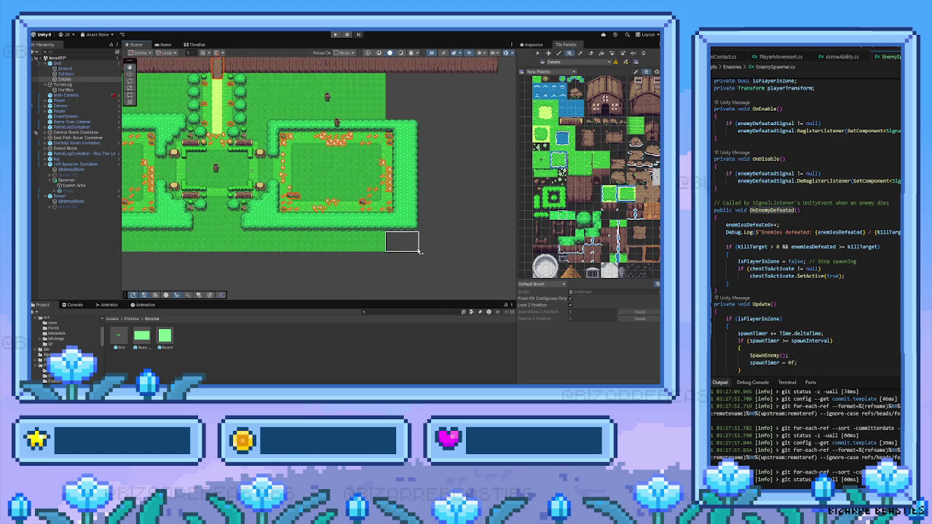
key("bracketleft")
key("bracketleft")
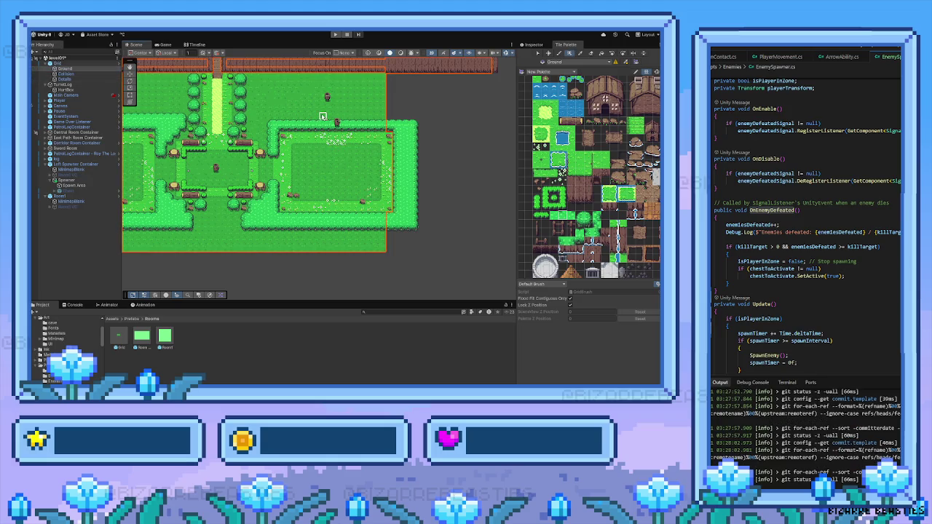
left_click_drag(387, 75, 341, 95)
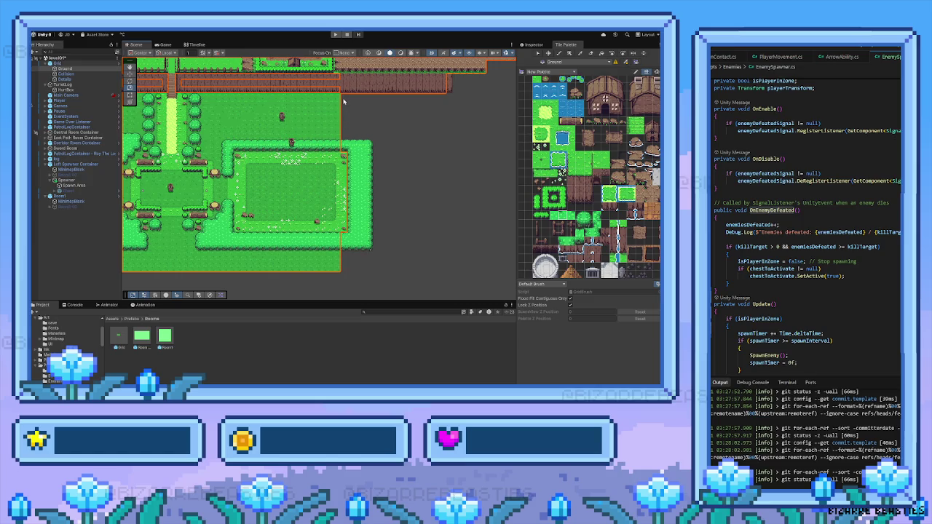
left_click(69, 68)
scroll(580, 171, "down", 3)
left_click(595, 185)
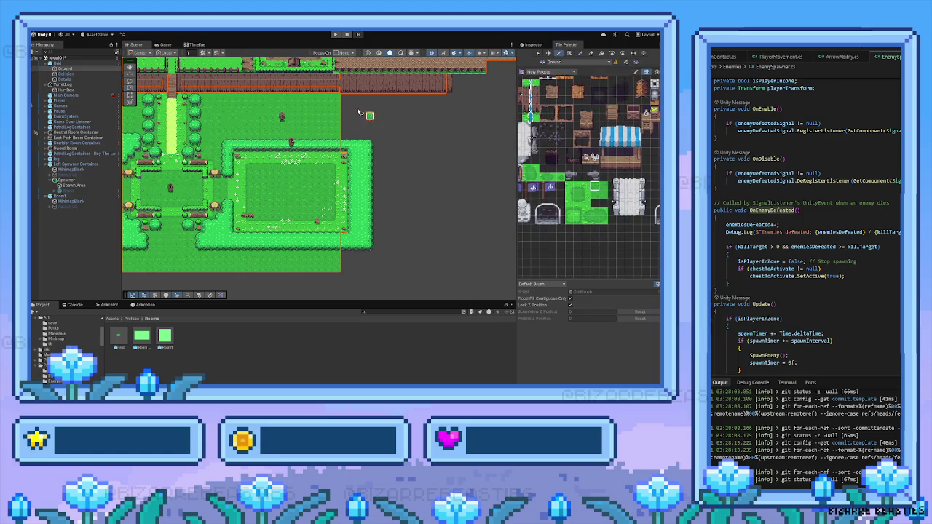
key("u")
mouse_move(340, 93)
left_mouse_down()
mouse_move(435, 149)
mouse_move(391, 152)
mouse_move(385, 163)
mouse_move(380, 146)
left_mouse_up()
Step: Fill grass at the right room's bottom-right corner and a thin strip up the right edge
scroll(380, 149, "down", 1)
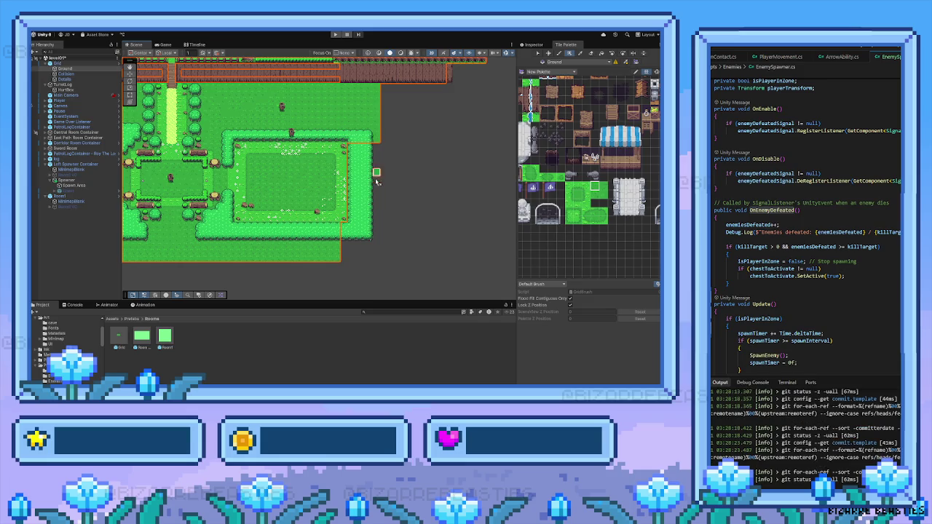
scroll(374, 175, "down", 1)
left_click_drag(347, 215, 378, 252)
mouse_move(378, 251)
left_mouse_down()
mouse_move(376, 133)
mouse_move(356, 128)
left_mouse_up()
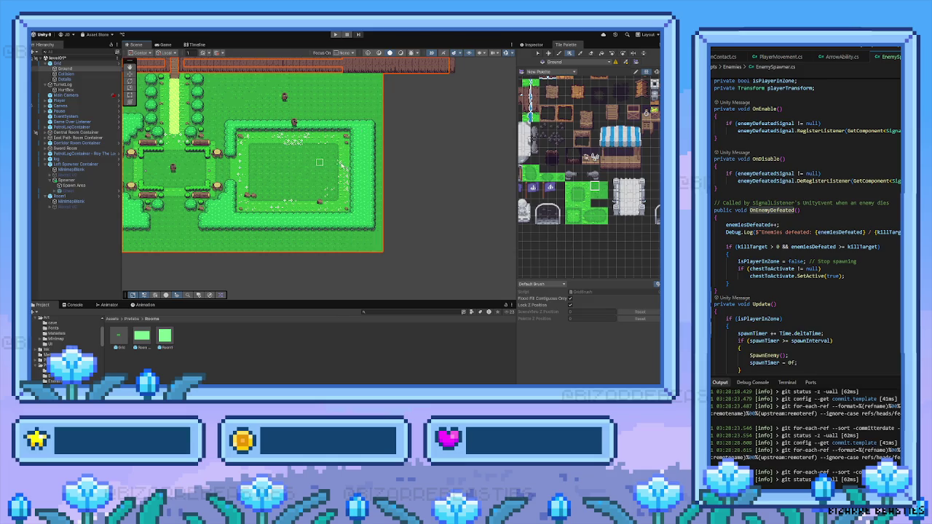
scroll(335, 168, "down", 3)
scroll(381, 180, "down", 1)
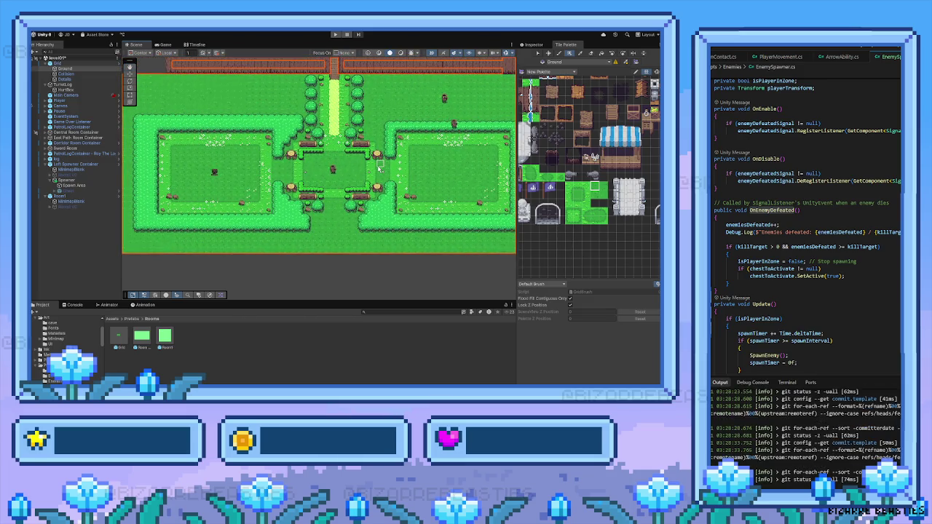
left_click(76, 196)
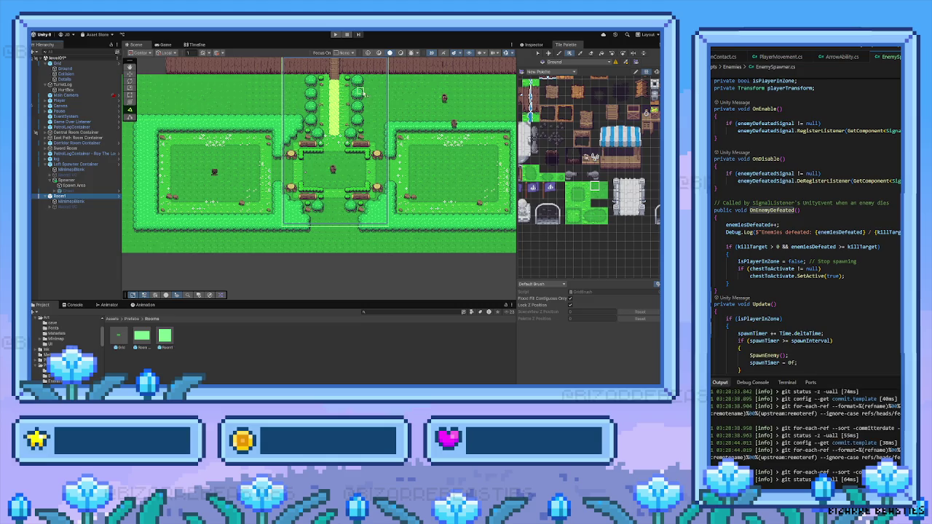
Step: Rename Room1 to 'Forest Center' in the Inspector name field
left_click(534, 44)
left_click(553, 54)
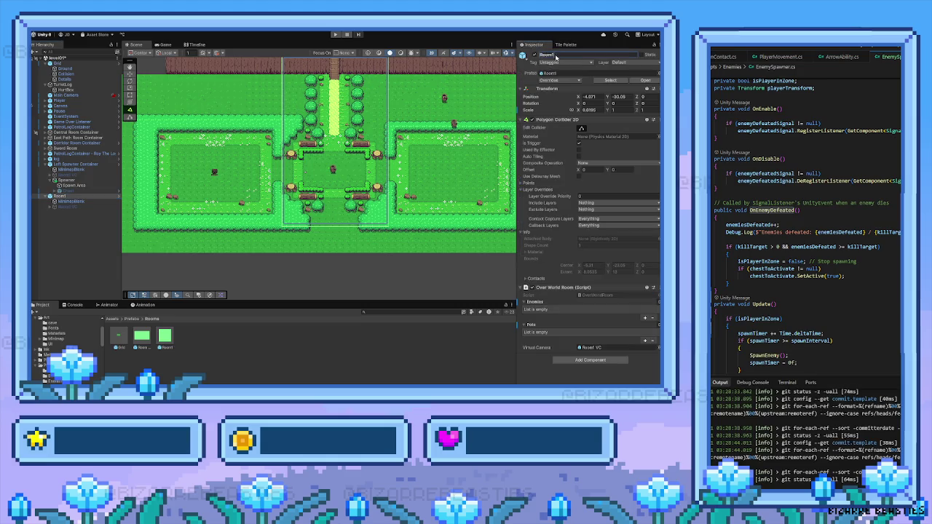
type("Forest Center")
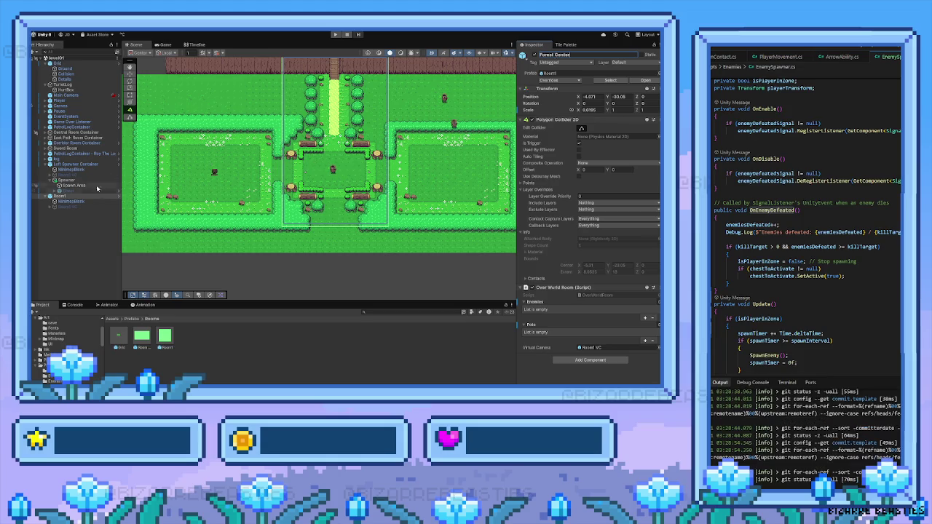
left_click(45, 197)
left_click(53, 165)
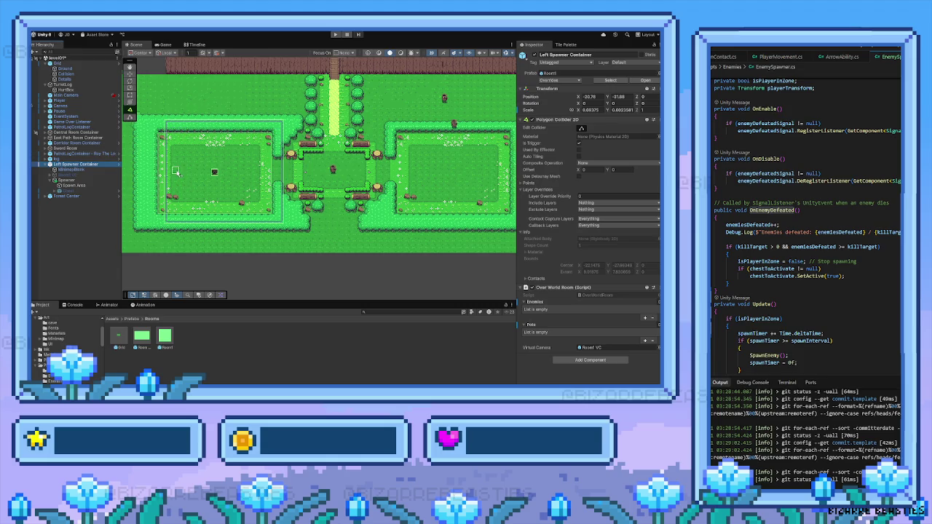
scroll(175, 171, "up", 3)
left_click(131, 88)
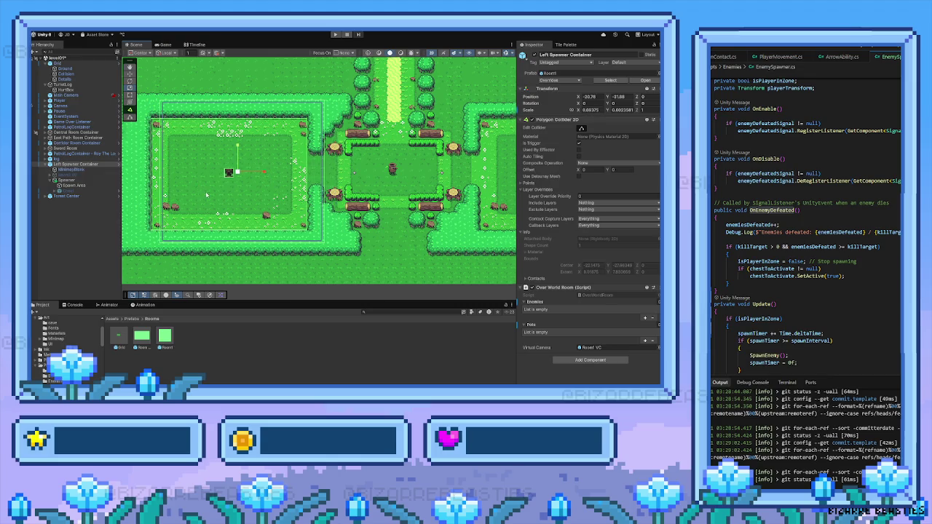
left_click_drag(206, 195, 231, 185)
left_click(231, 185)
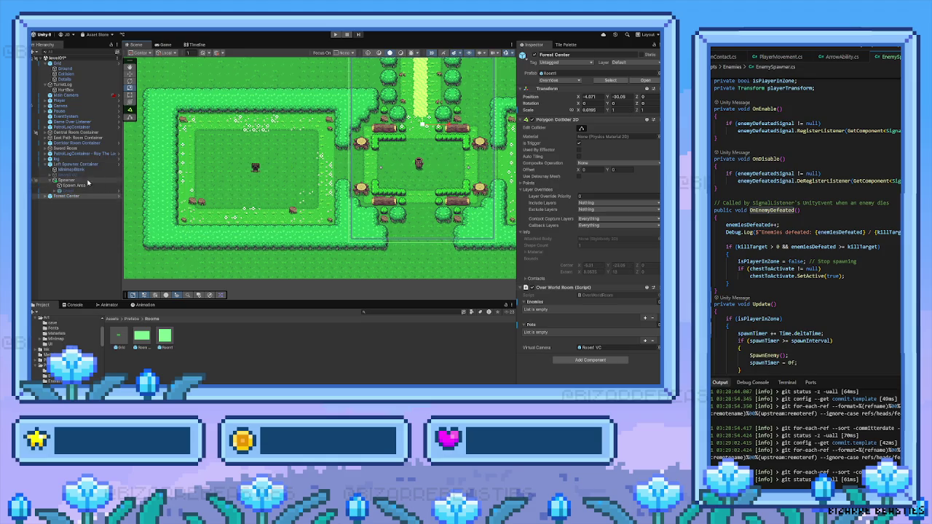
left_click(68, 213)
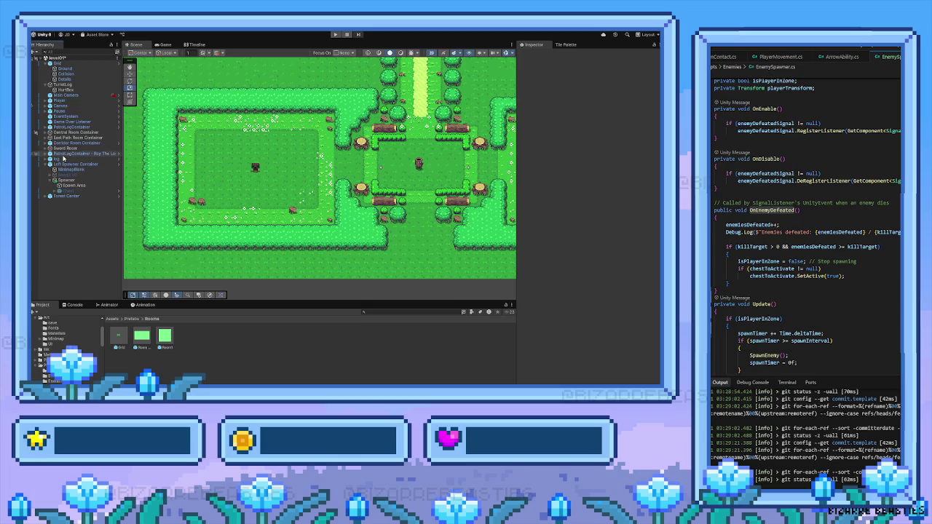
left_click(63, 155)
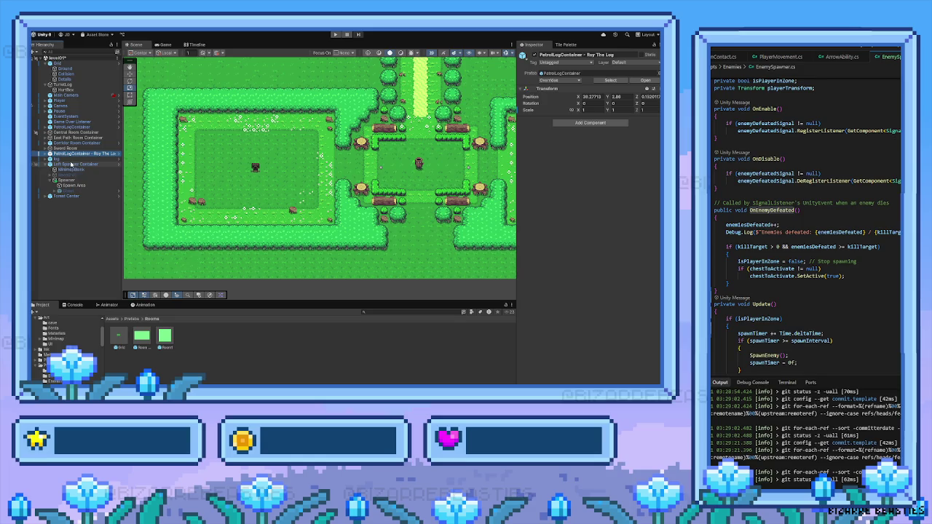
left_click(70, 165)
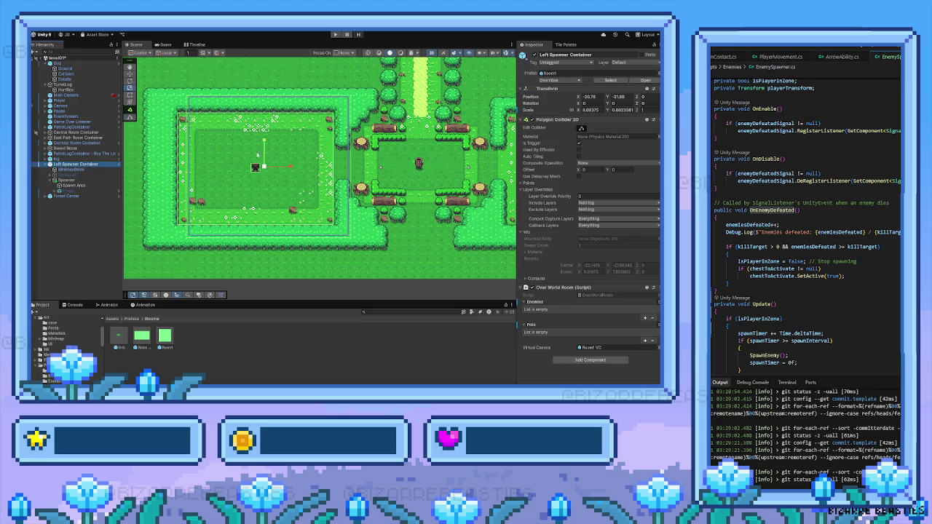
Step: Deactivate the Spawner object and reselect the Left Spawner Container
left_click(49, 180)
left_click(48, 181)
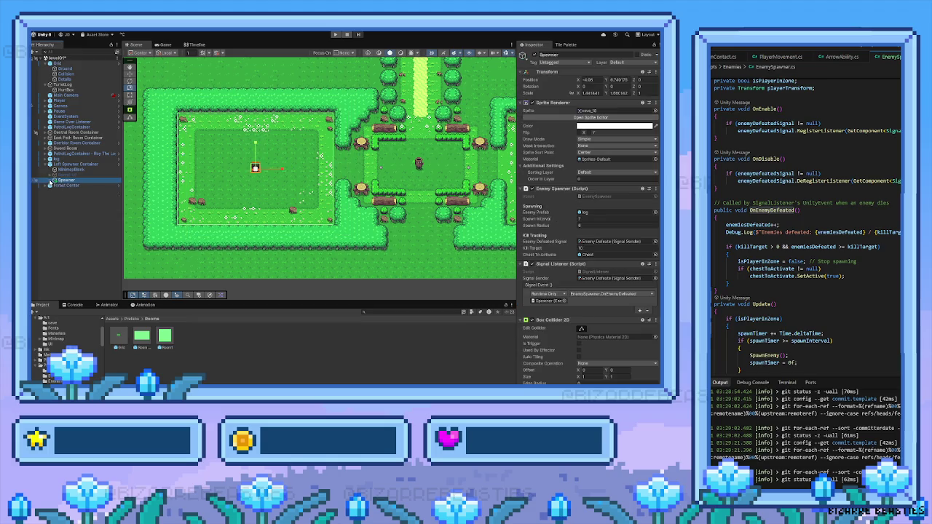
left_click(534, 56)
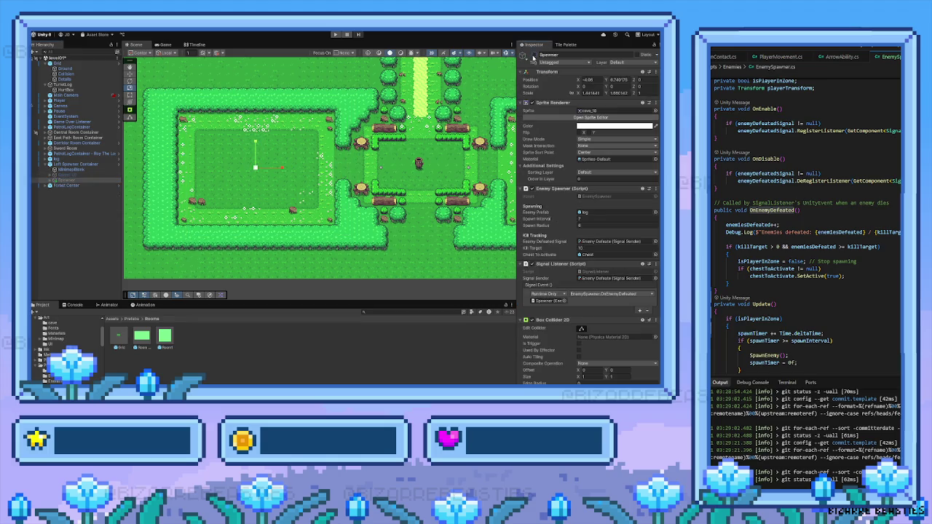
left_click(75, 165)
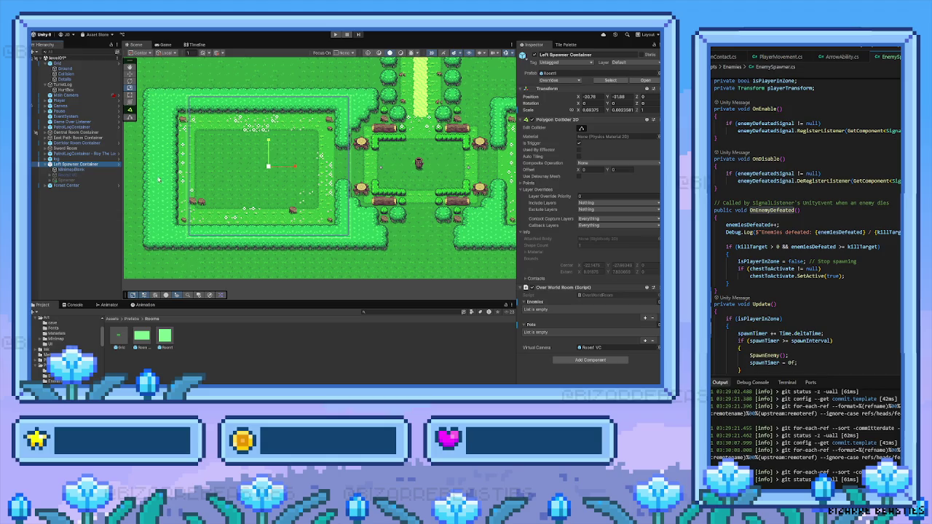
left_click(73, 180)
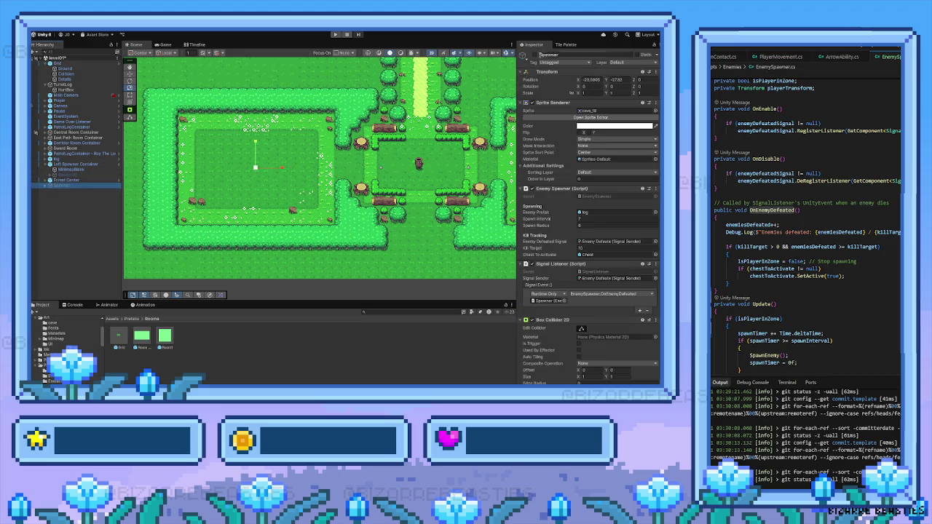
left_click(85, 164)
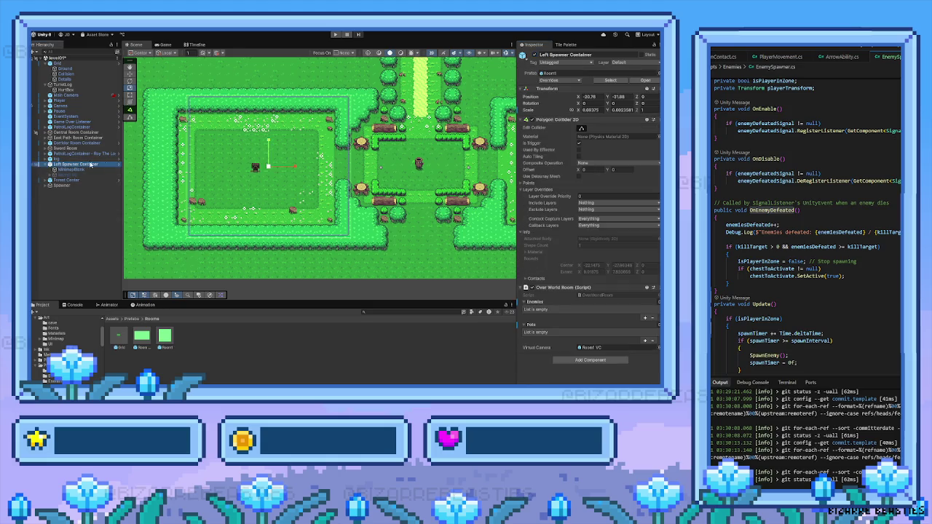
Step: Nudge the Left Spawner Container slightly left and make Spawner its child
left_click_drag(293, 166, 294, 167)
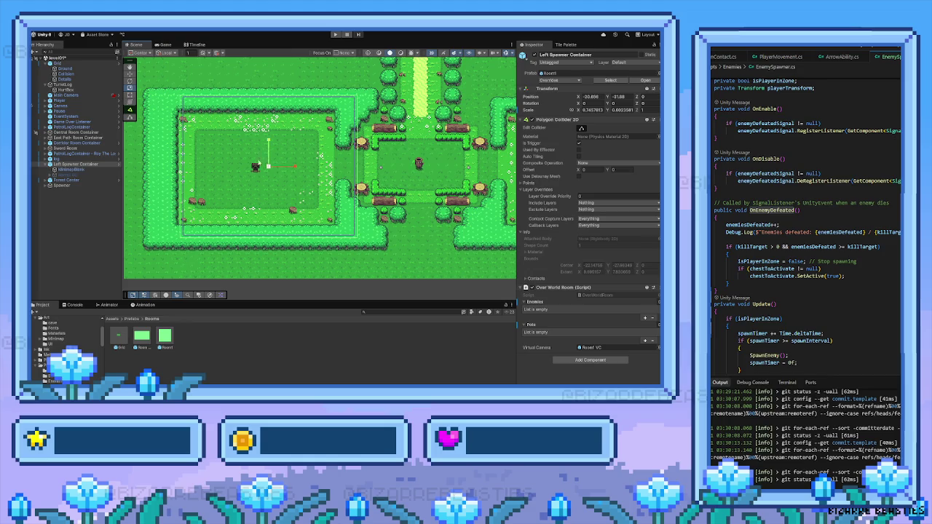
left_click(129, 74)
left_click_drag(295, 167, 286, 166)
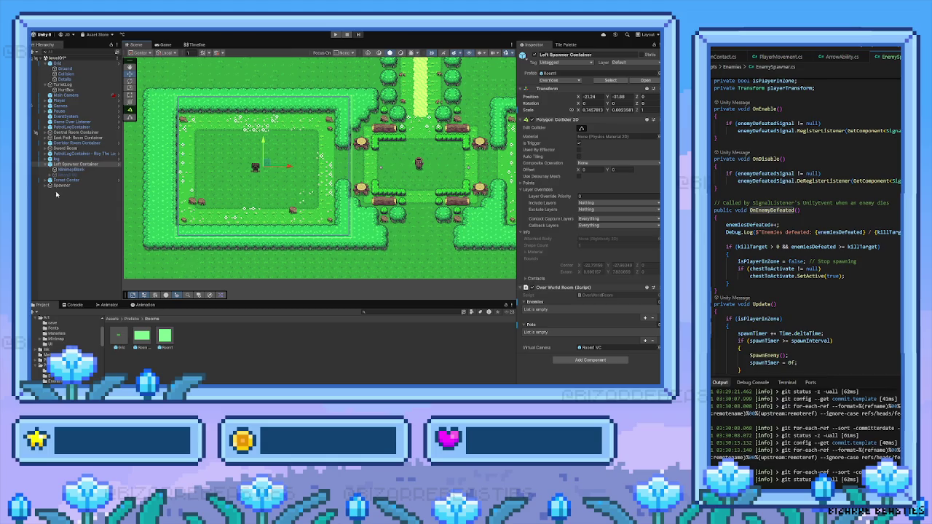
left_click_drag(62, 185, 73, 165)
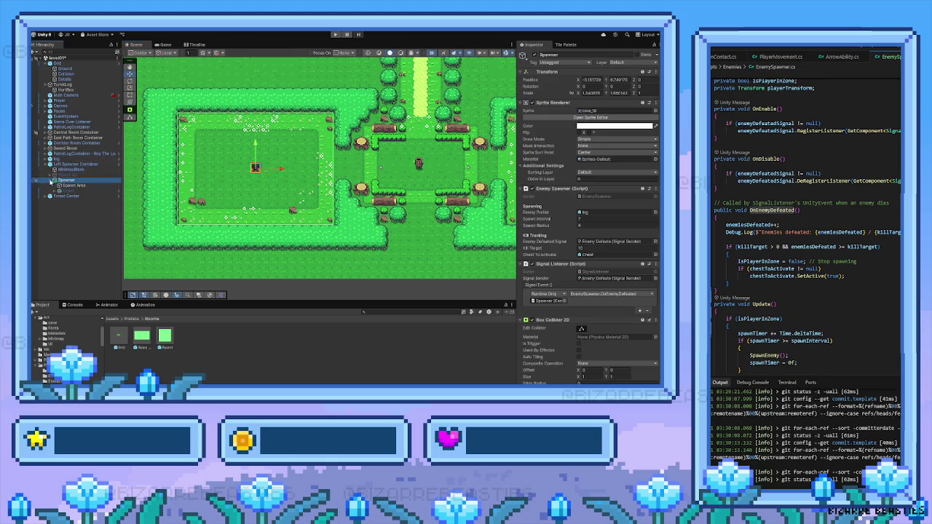
scroll(203, 168, "down", 2)
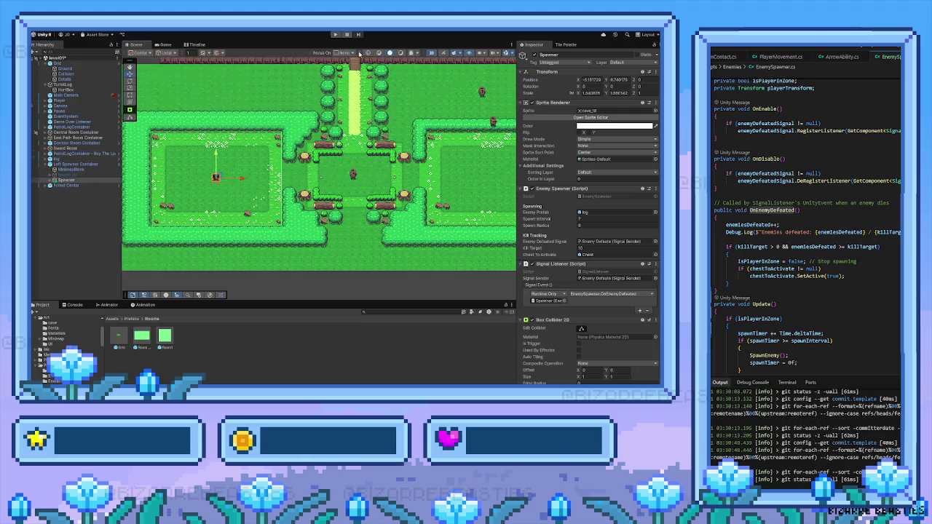
left_click(335, 35)
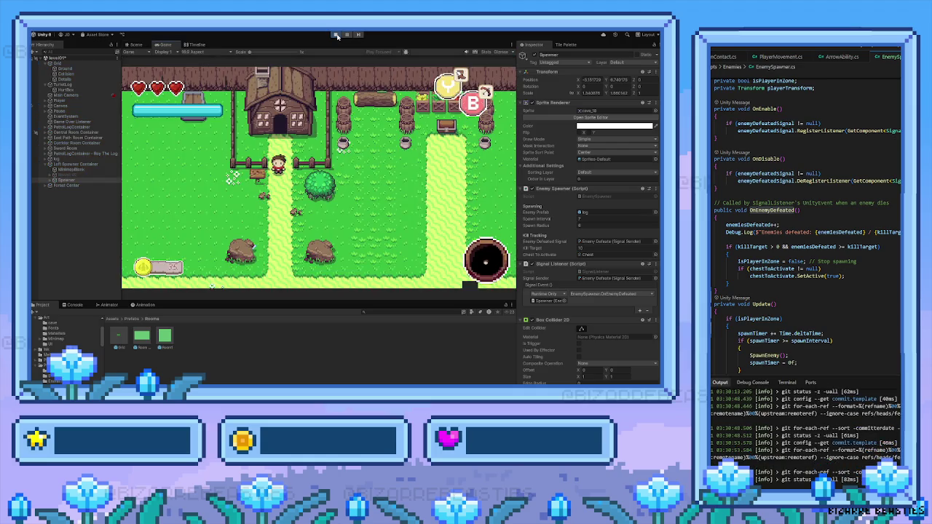
Step: Walk the player down from the house along the forest path into the left clearing
key("Down")
key("Right")
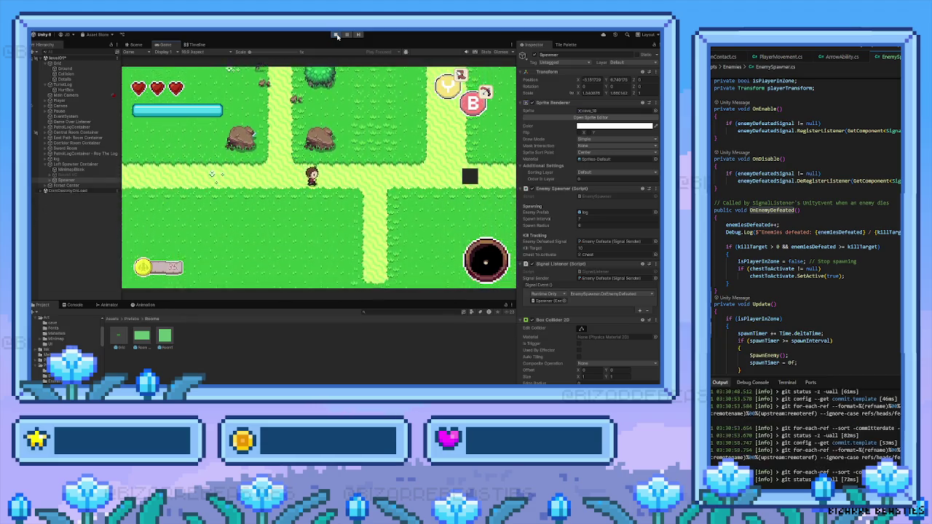
key("Down")
key("Down")
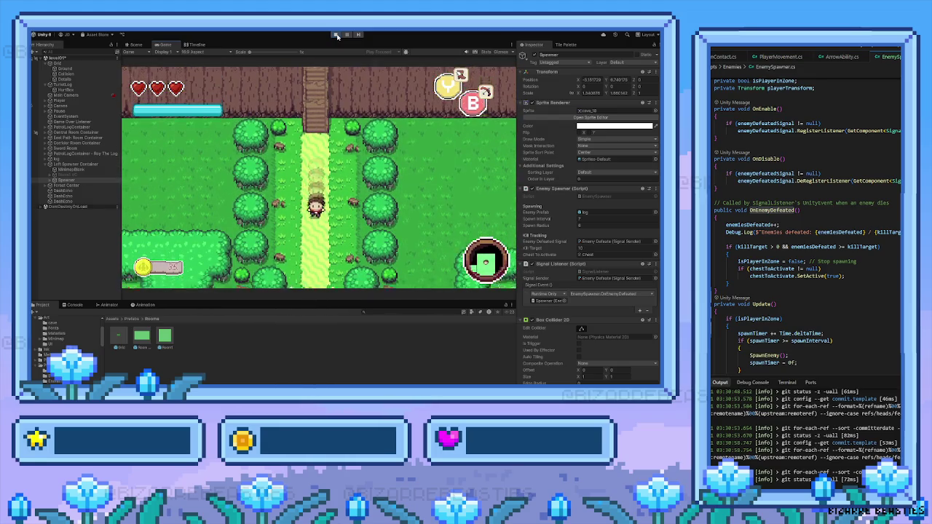
key("Down")
key("Down")
key("Left")
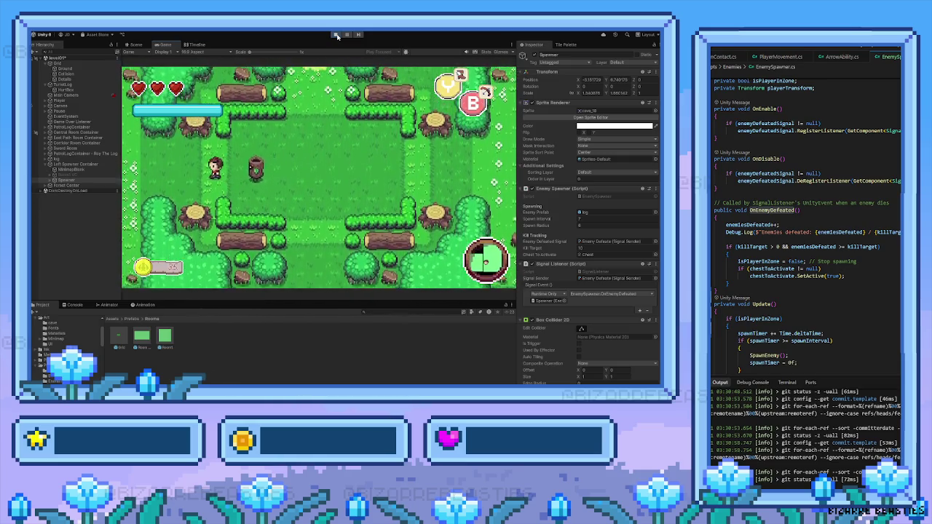
key("Up")
key("Left")
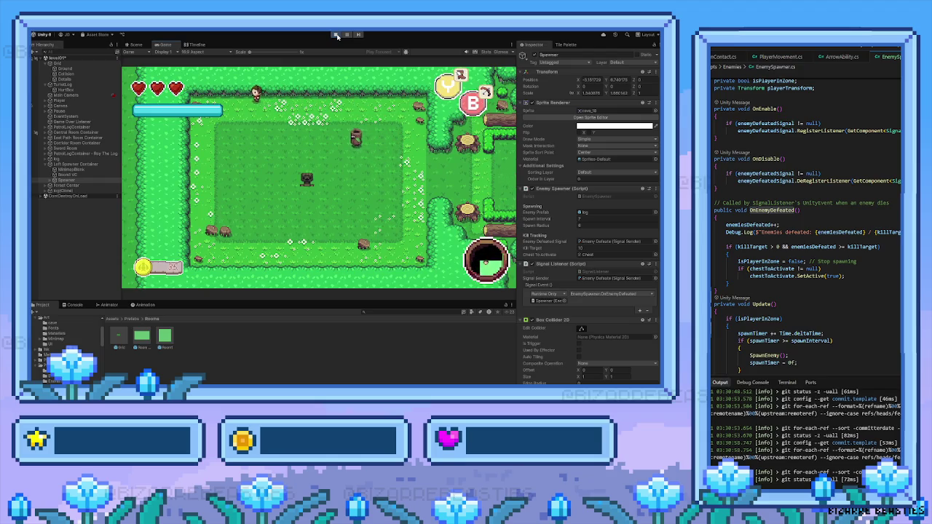
key("Down")
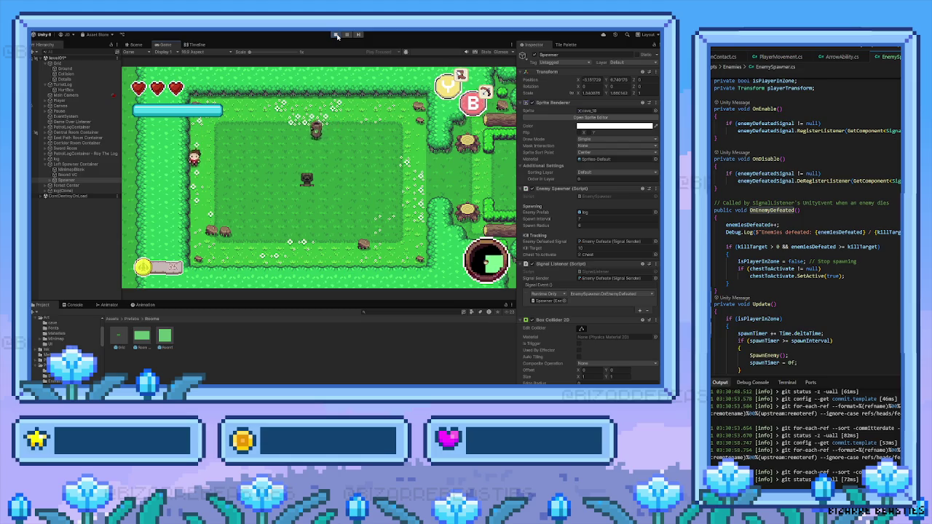
key("Right")
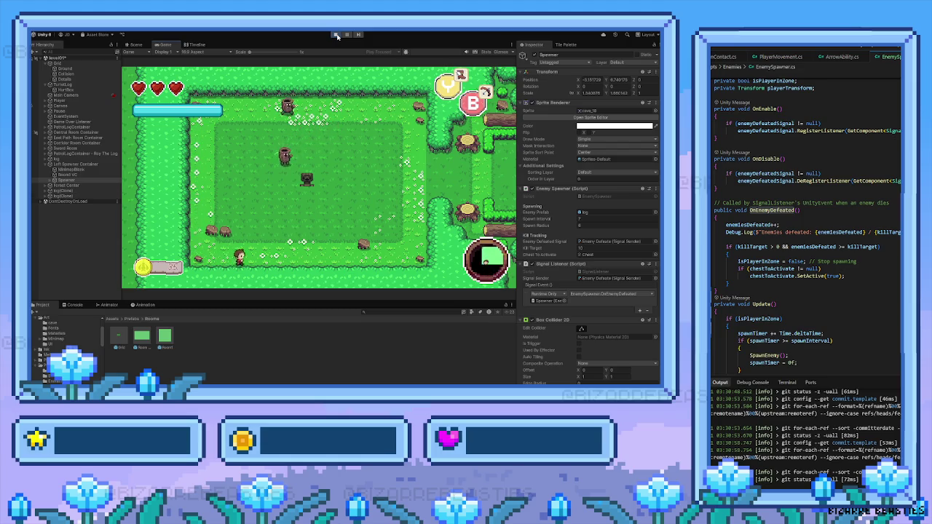
key("Up")
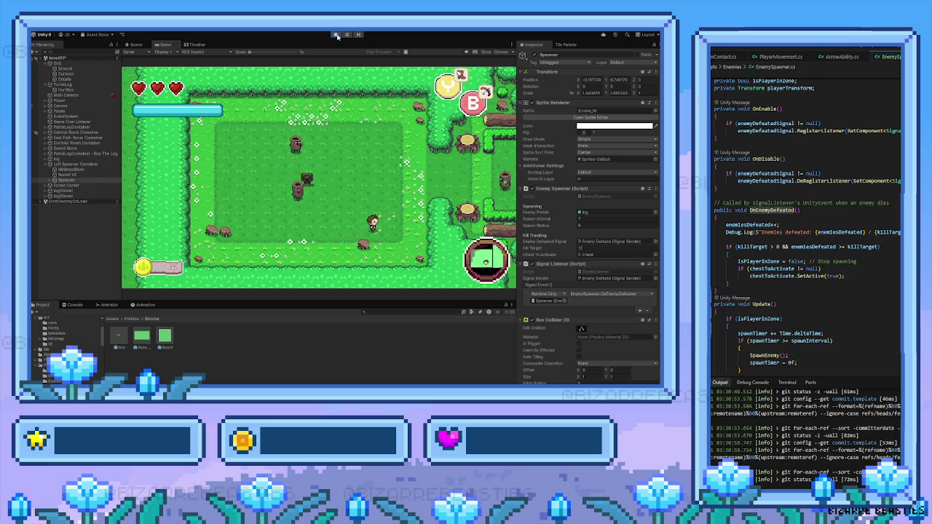
Step: Fight the spawned log enemies with sword and arrows until the last one is defeated
key("Left")
key("Right")
key("Left")
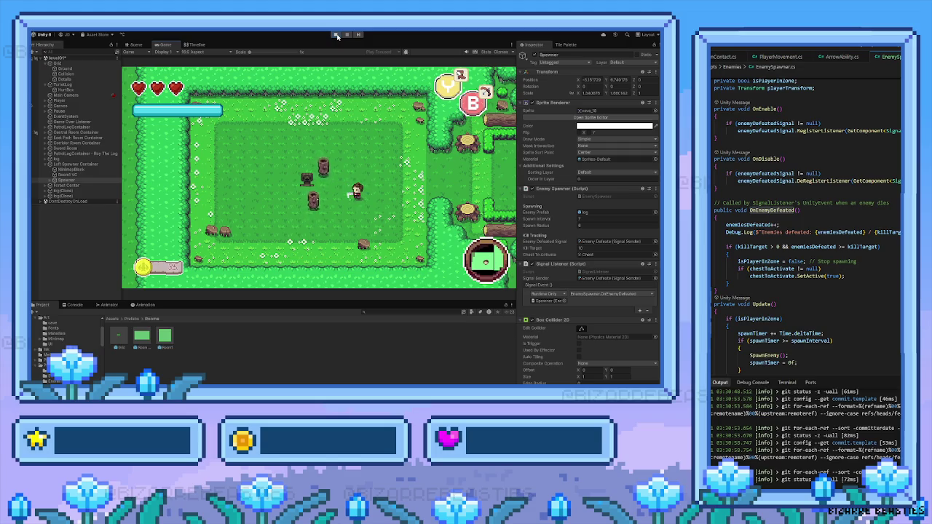
key("Up")
key("Left")
key("space")
key("Left")
key("Down")
key("Left")
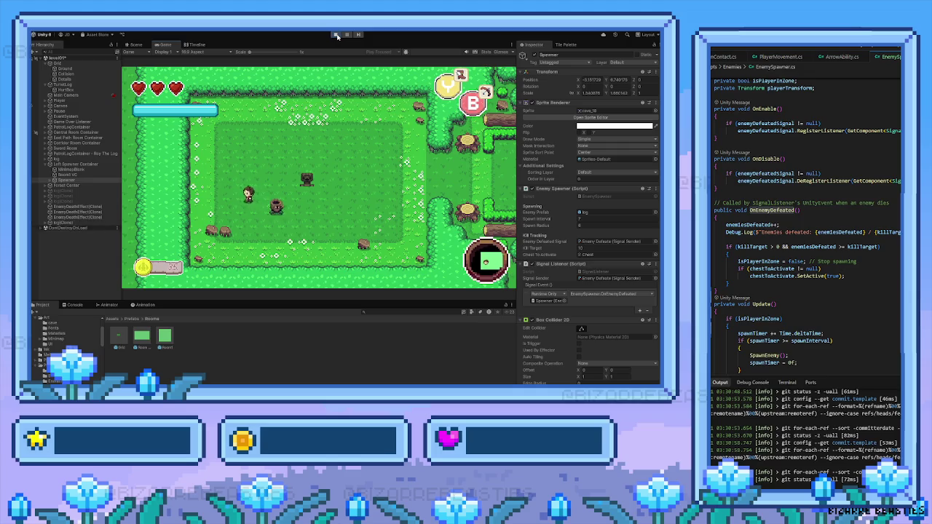
key("Right")
key("space")
key("Left")
key("Up")
key("Left")
key("Up")
key("Right")
key("Left")
key("Down")
key("Right")
key("Up")
Step: Walk up to the revealed chest, then head right into the next room
key("Up")
key("Down")
key("Right")
key("Right")
key("Up")
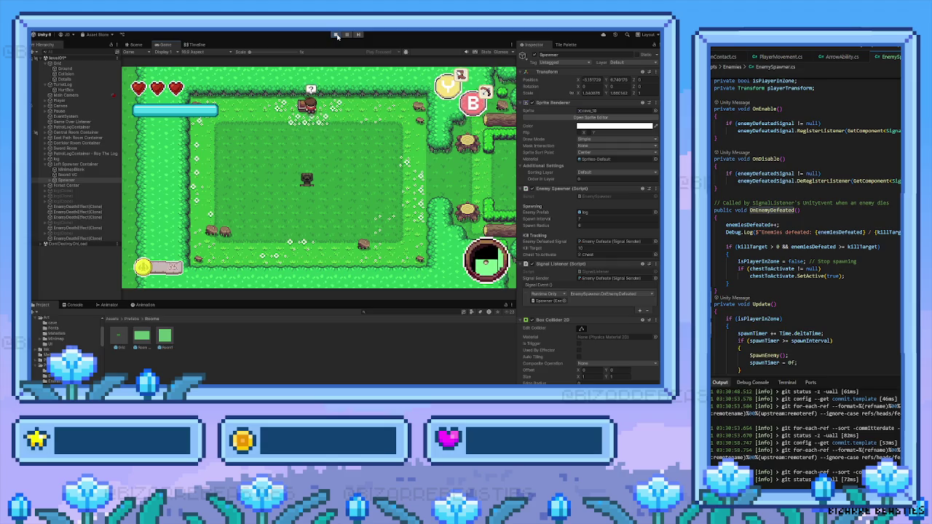
key("Down")
key("Right")
key("Right")
key("Left")
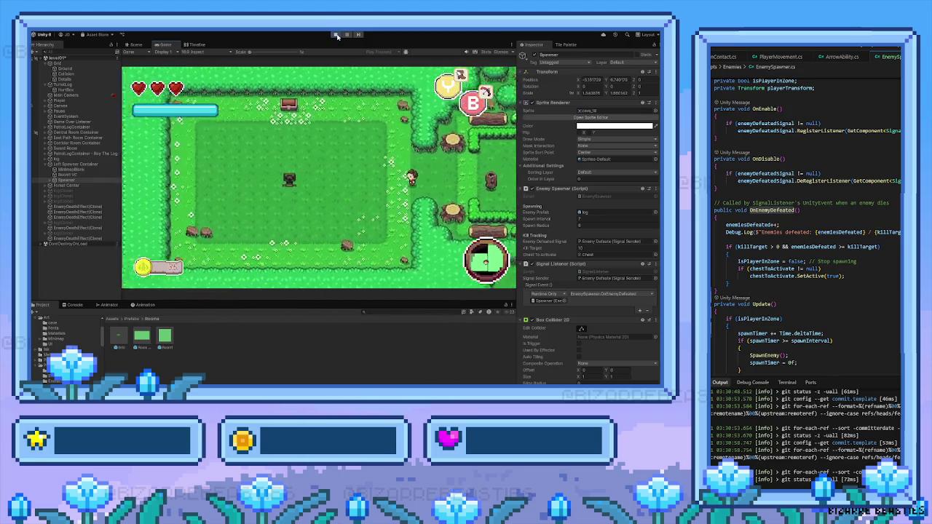
key("Right")
key("Right")
key("Right")
key("Left")
key("Left")
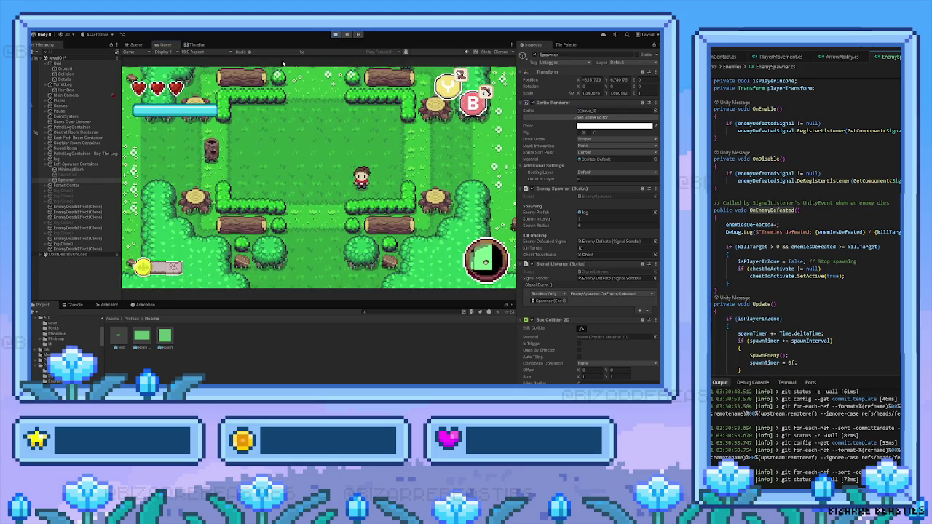
Step: Stop playing, duplicate Left Spawner Container with Ctrl+D, and drag the copy over the right clearing
left_click(334, 34)
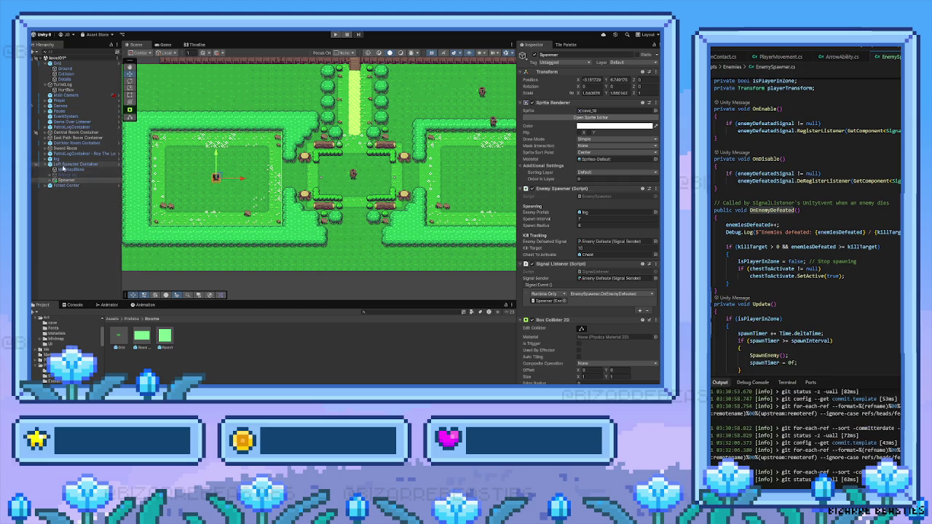
left_click(64, 165)
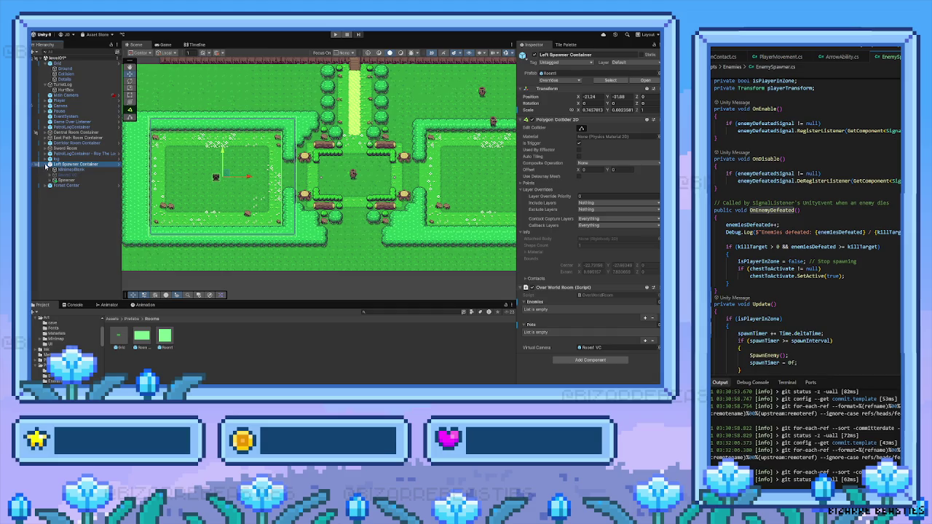
key("ctrl+d")
mouse_move(218, 178)
left_mouse_down()
mouse_move(439, 181)
mouse_move(296, 185)
mouse_move(364, 182)
left_mouse_up()
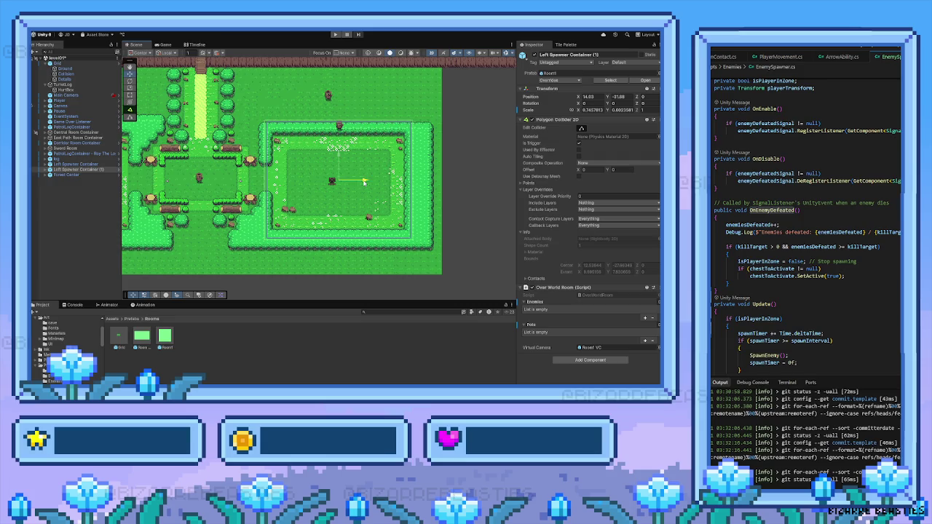
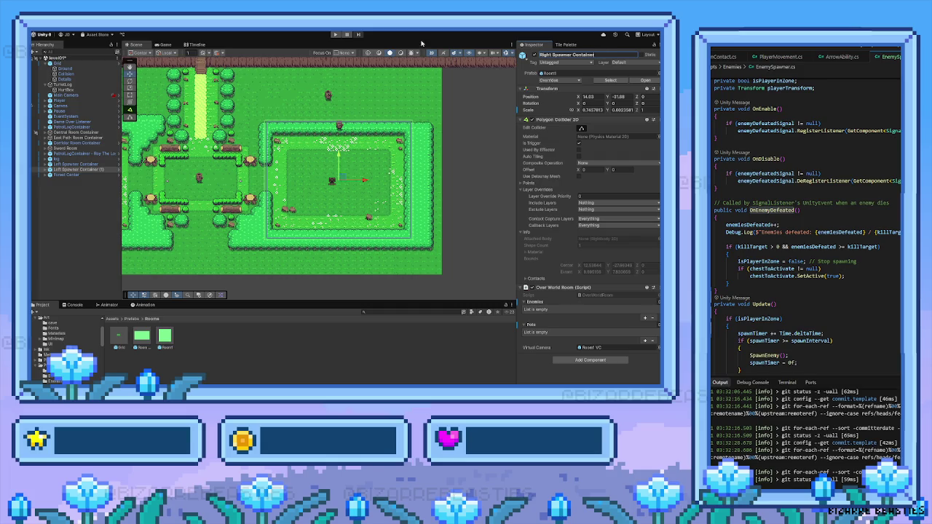
Step: Check Forest Center, reselect the Right Spawner Container, pan the map, and start a playtest
left_click(66, 175)
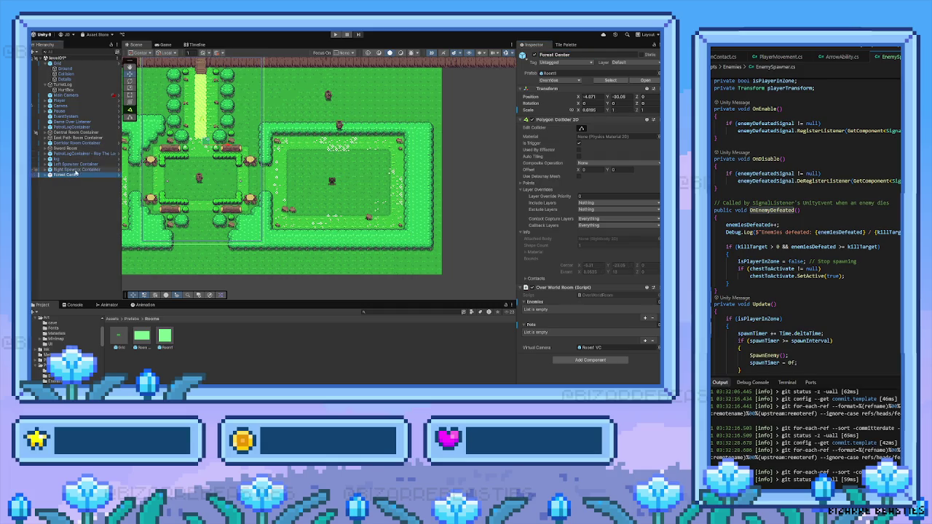
left_click(76, 170)
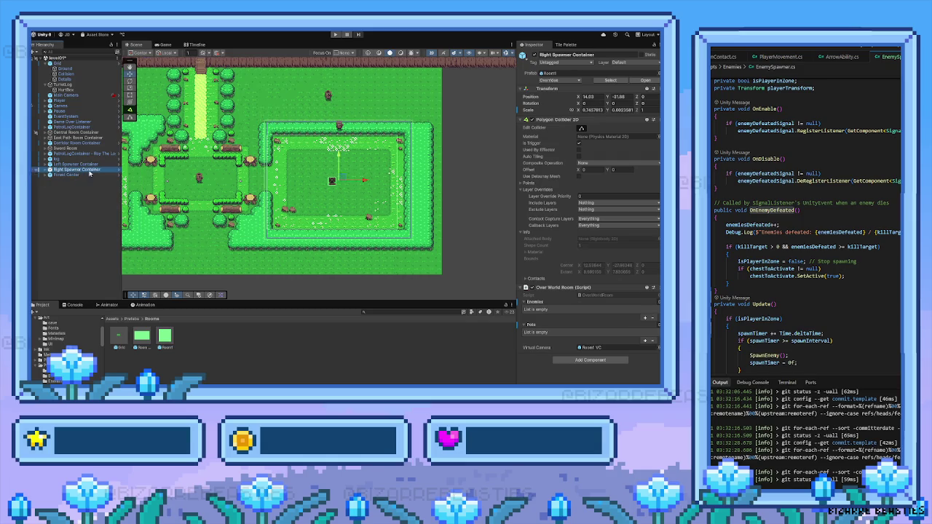
left_click_drag(185, 199, 258, 213)
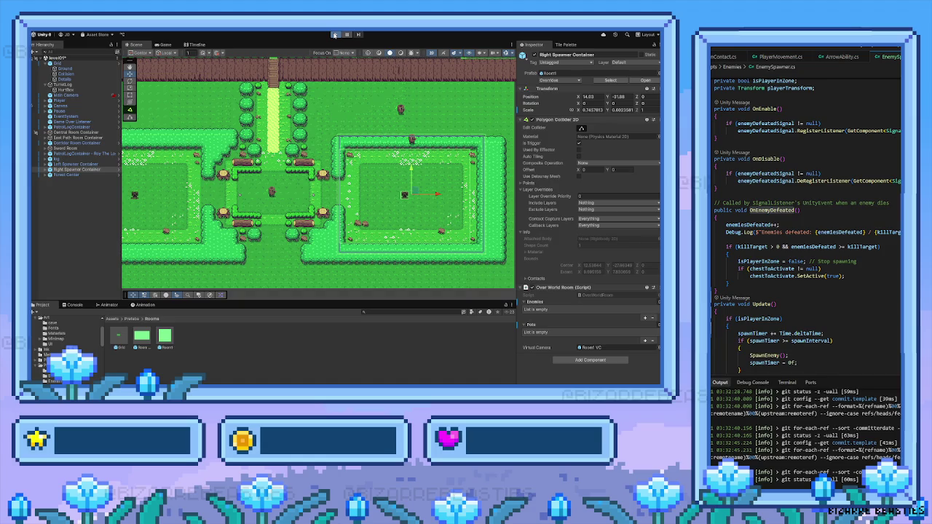
left_click(334, 35)
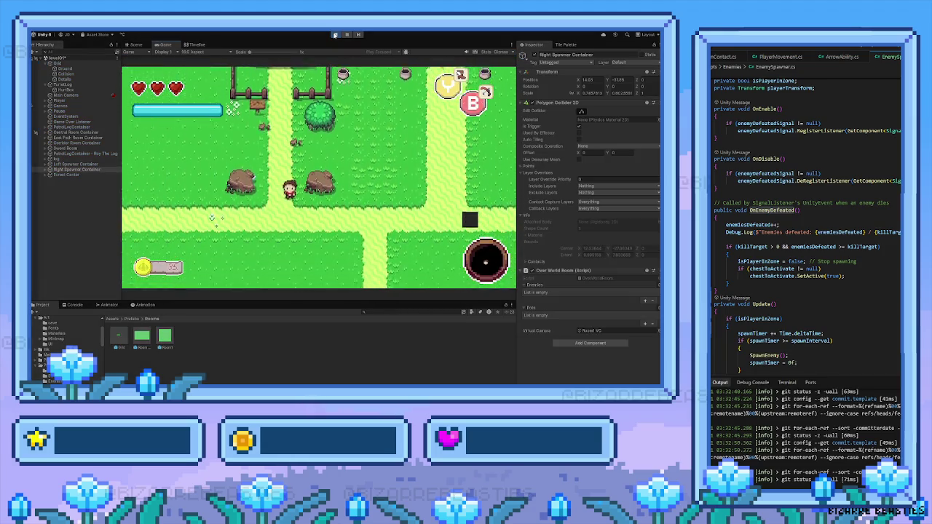
Step: Walk the player down through the fence gap and right into the east room to trigger spawns
key("Down")
key("Right")
key("Down")
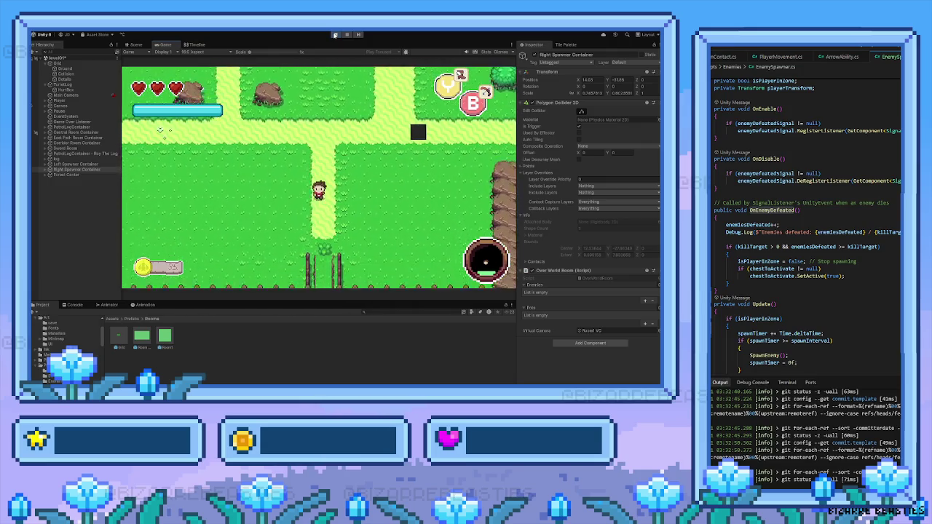
key("Down")
key("Down")
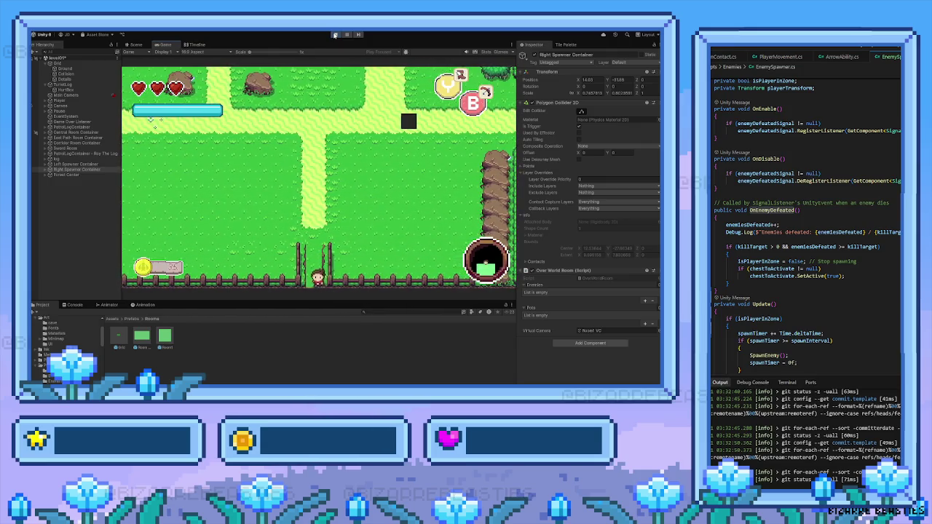
key("Down")
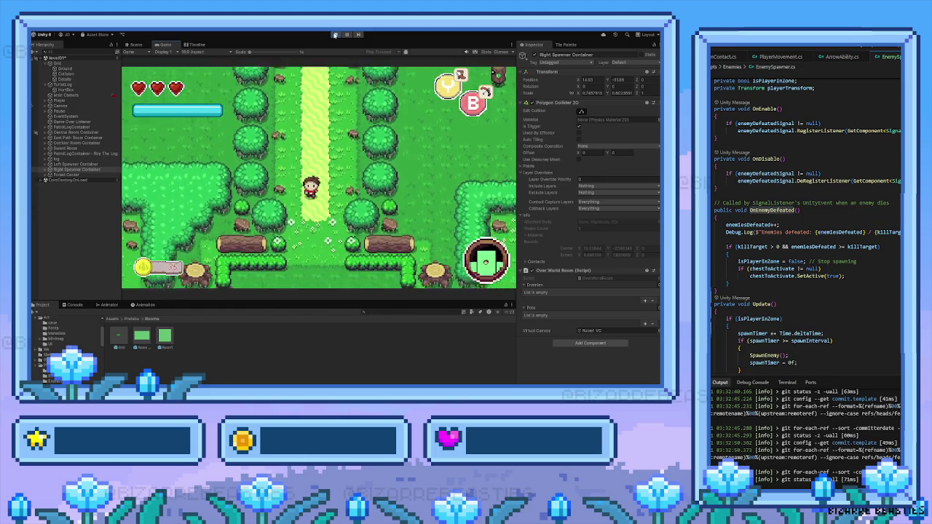
key("Down")
key("Right")
key("Right")
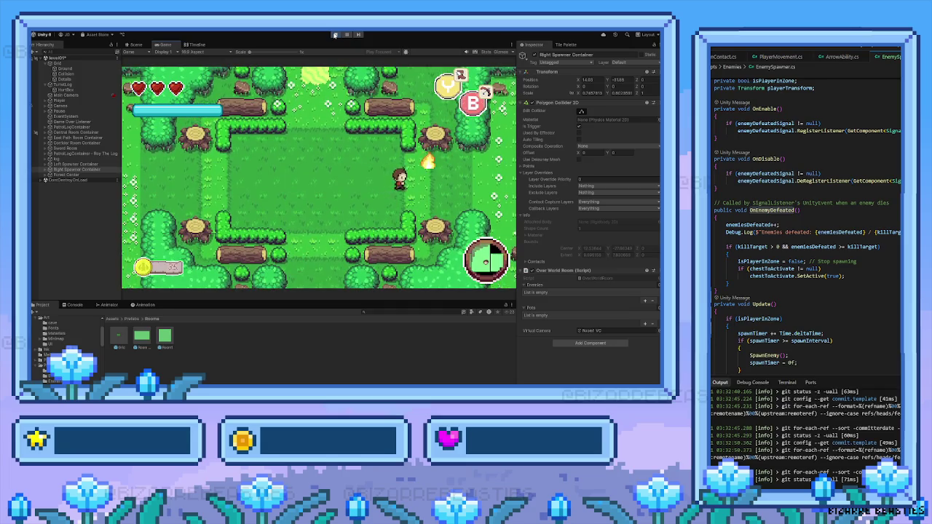
key("Right")
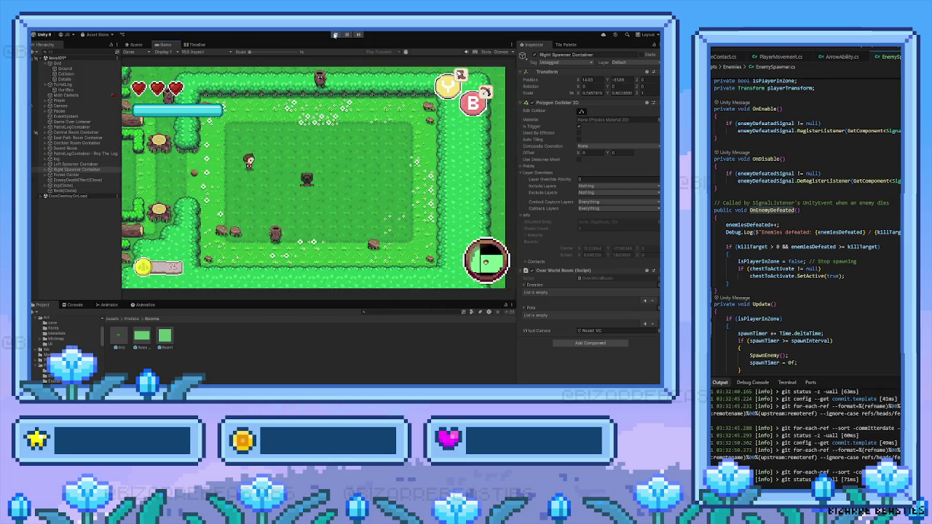
key("Right")
Step: Dodge around the room as log enemies spawn
key("Left")
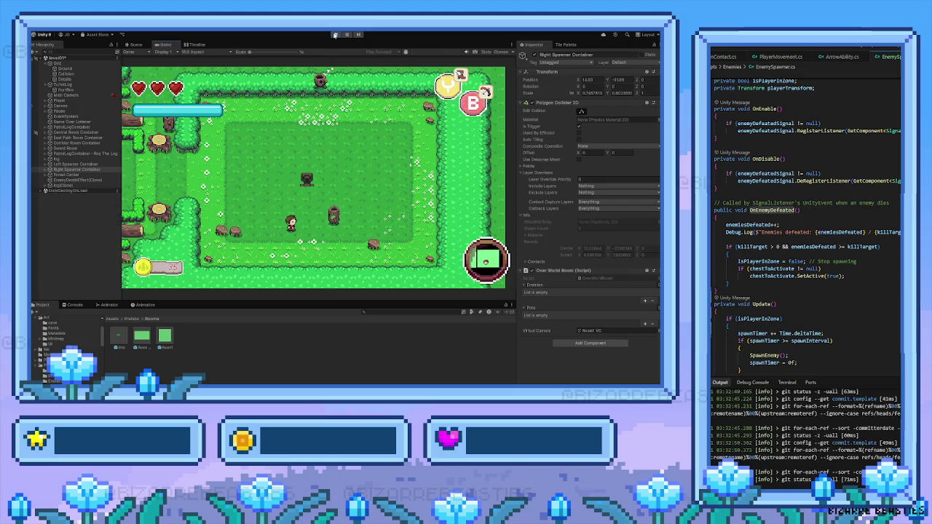
key("Up")
key("Left")
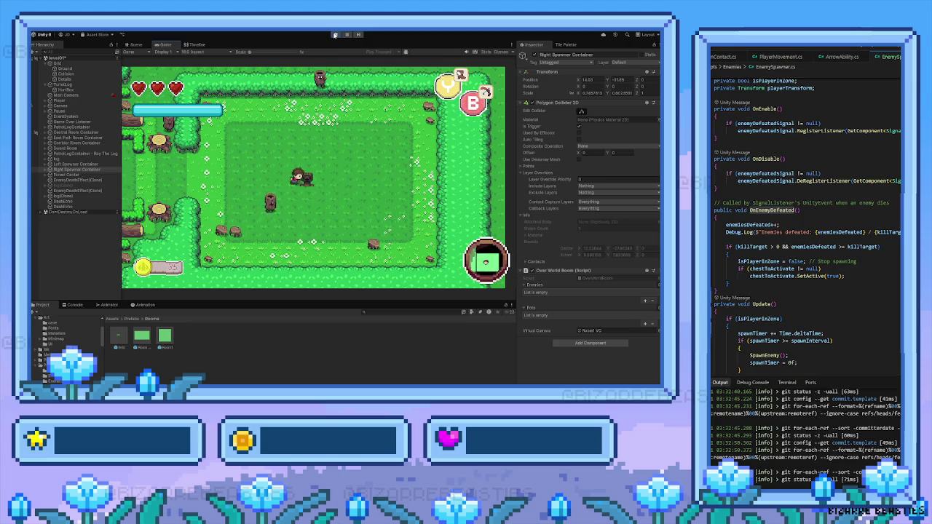
key("Up")
key("Right")
key("Down")
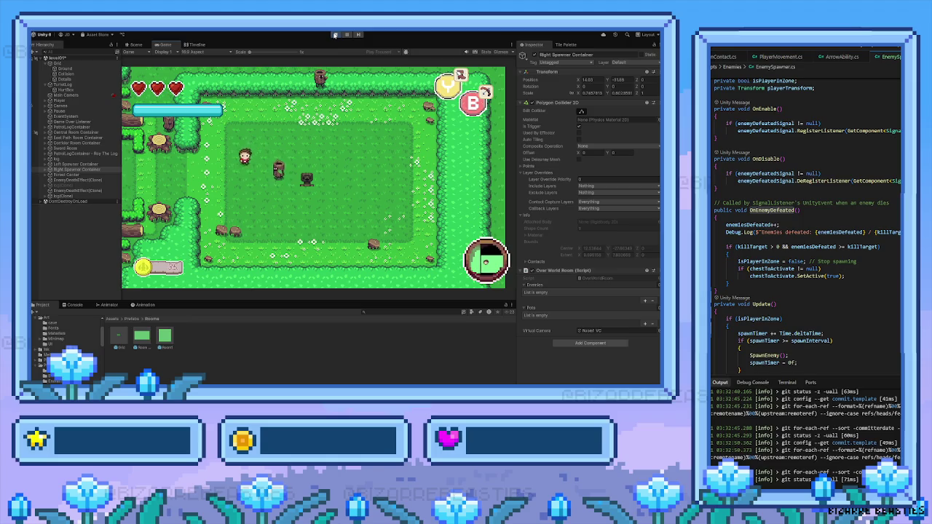
key("Right")
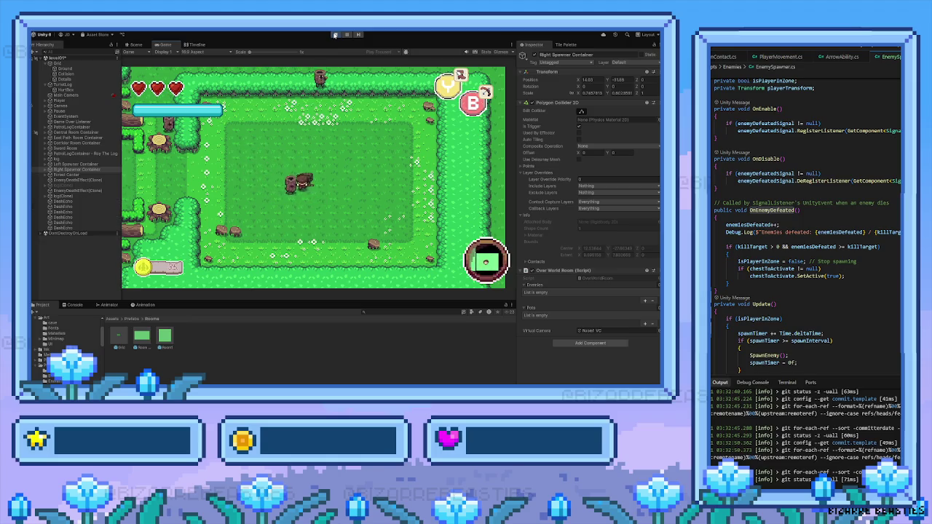
key("Up")
key("Left")
key("Left")
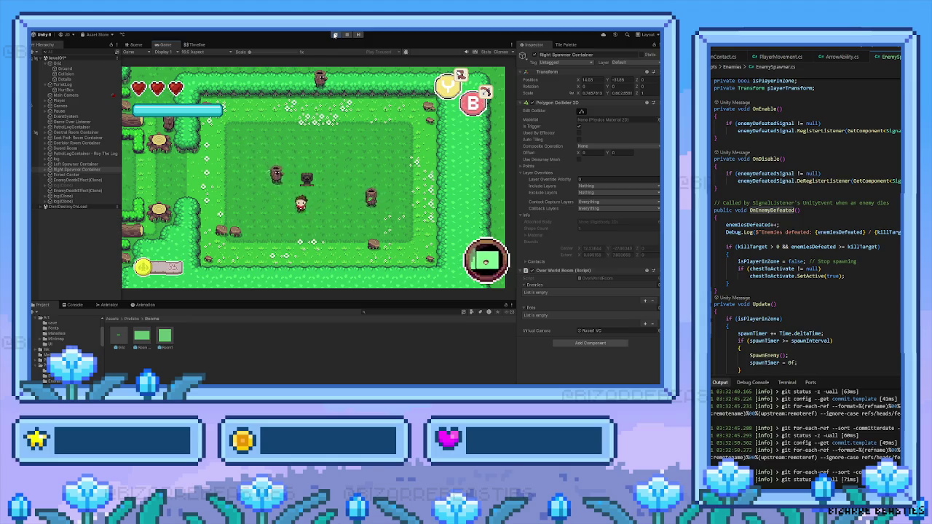
key("Up")
Step: Attack a log, grab its heart, and dash around until Game Over, then stop the playtest
key("Down")
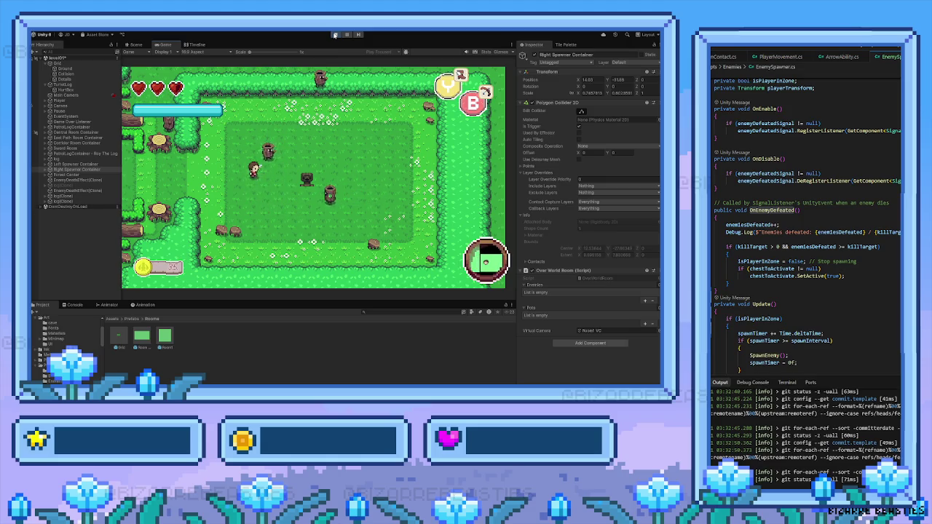
key("Left")
key("space")
key("Down")
key("Right")
key("Up")
key("Right")
key("shift")
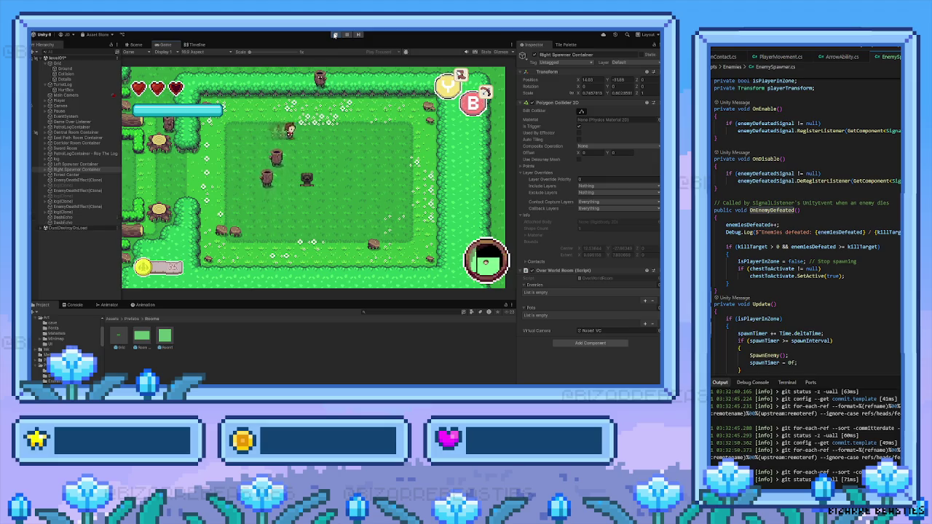
key("Left")
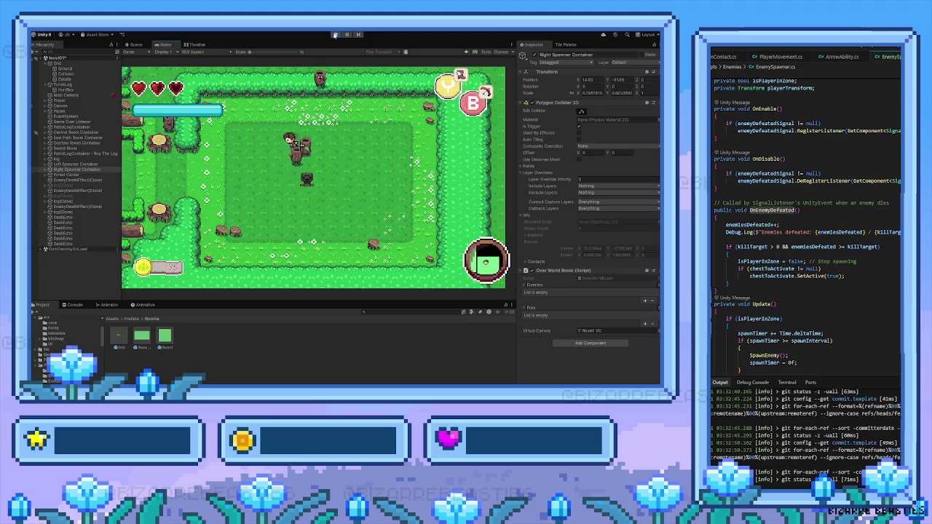
key("Down")
key("Down")
key("Right")
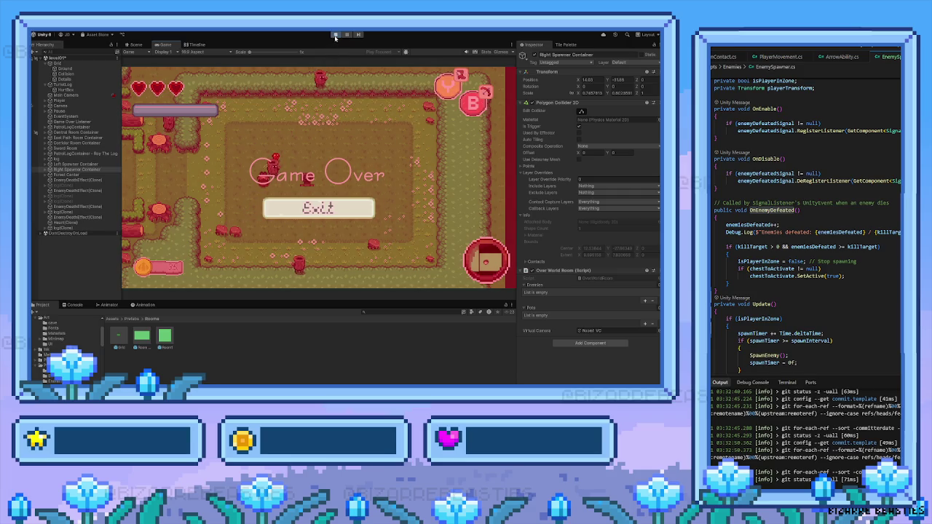
left_click(335, 36)
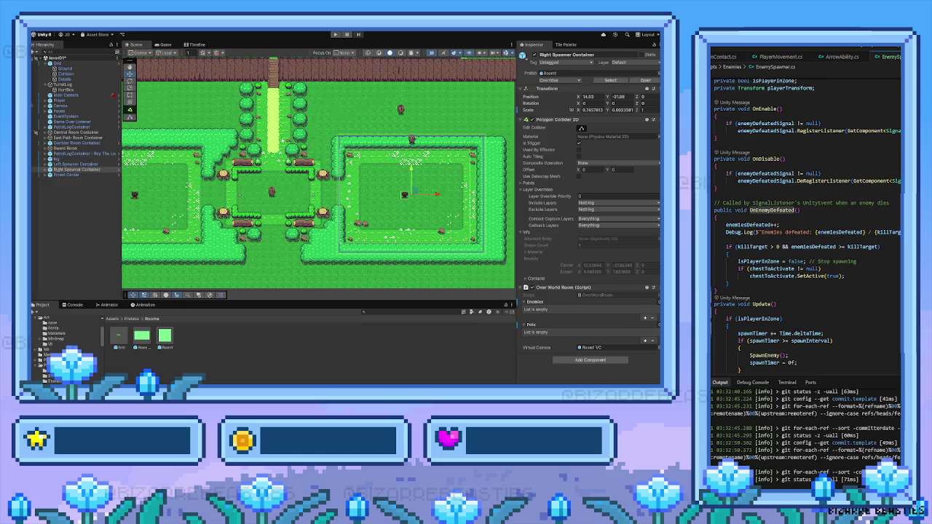
Step: Open the Tile Palette and zoom its grid to show the full tileset
scroll(284, 148, "up", 5)
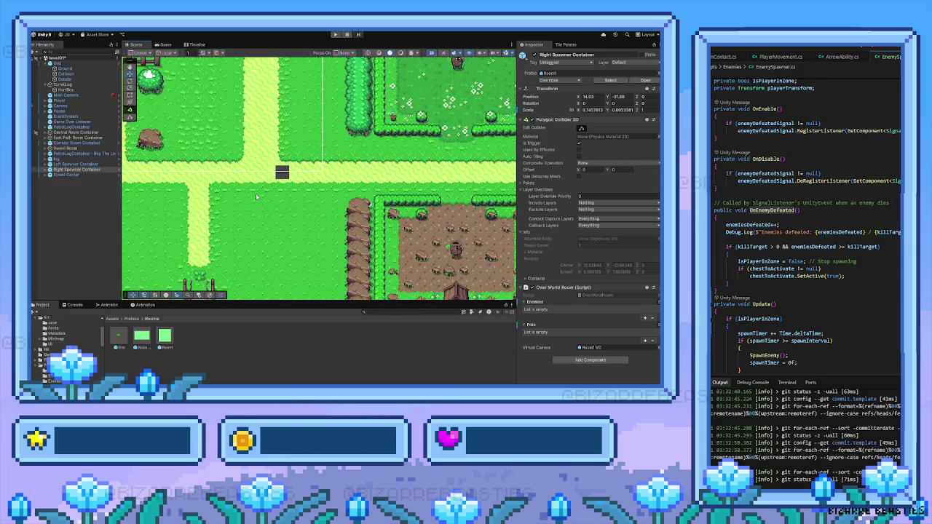
left_click(565, 46)
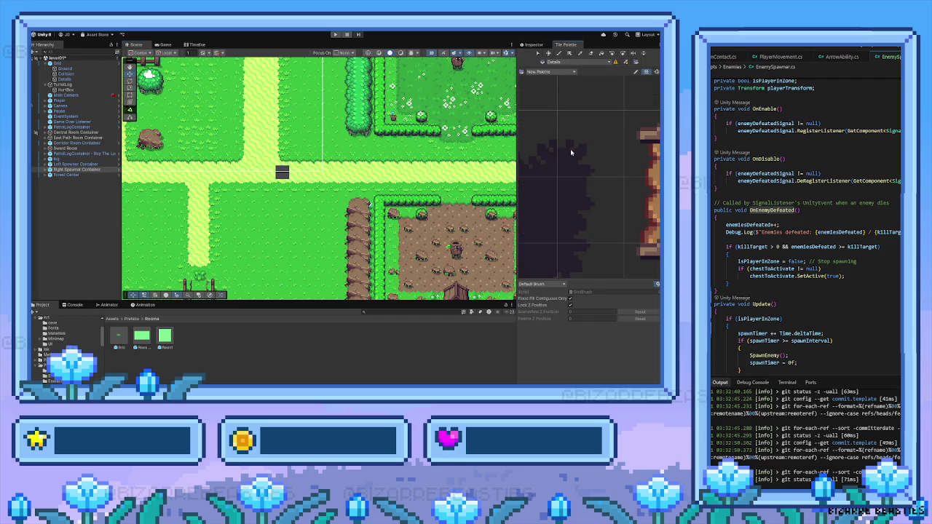
scroll(570, 149, "down", 10)
scroll(570, 151, "down", 8)
scroll(570, 142, "up", 8)
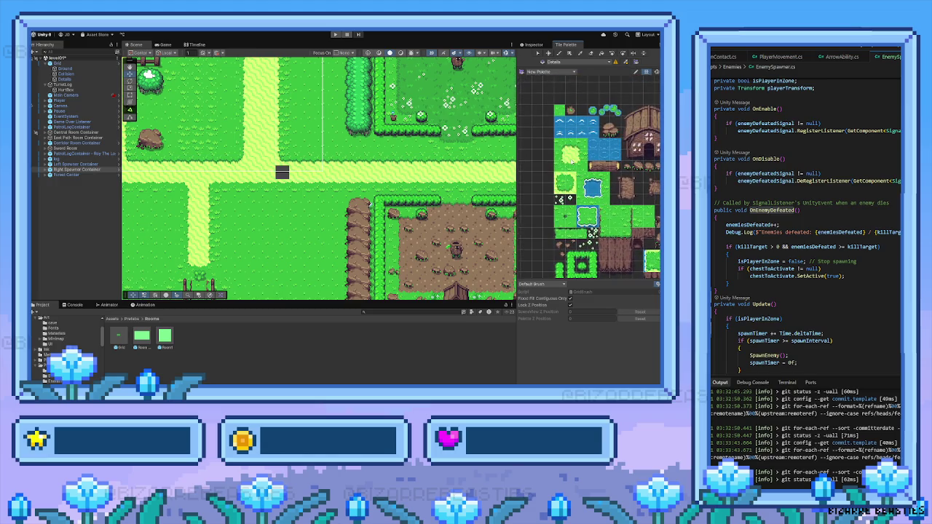
scroll(235, 196, "down", 6)
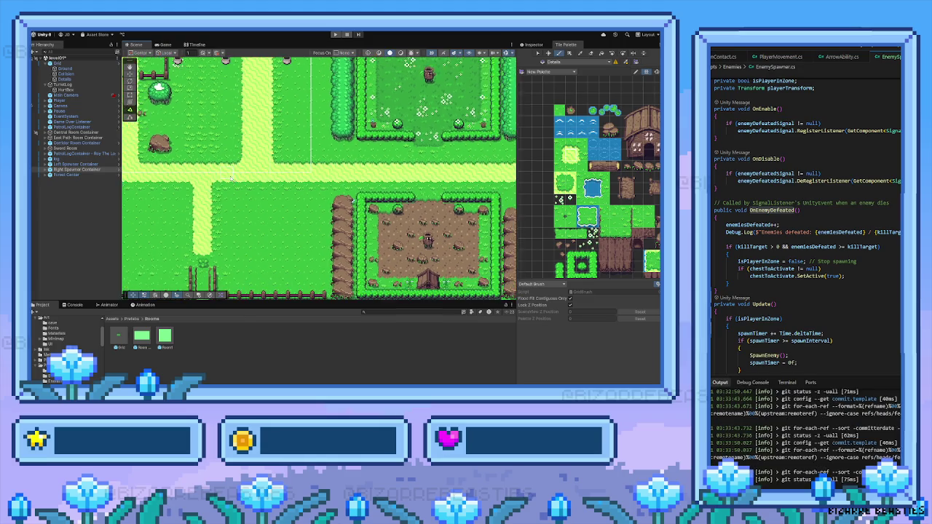
scroll(235, 196, "down", 3)
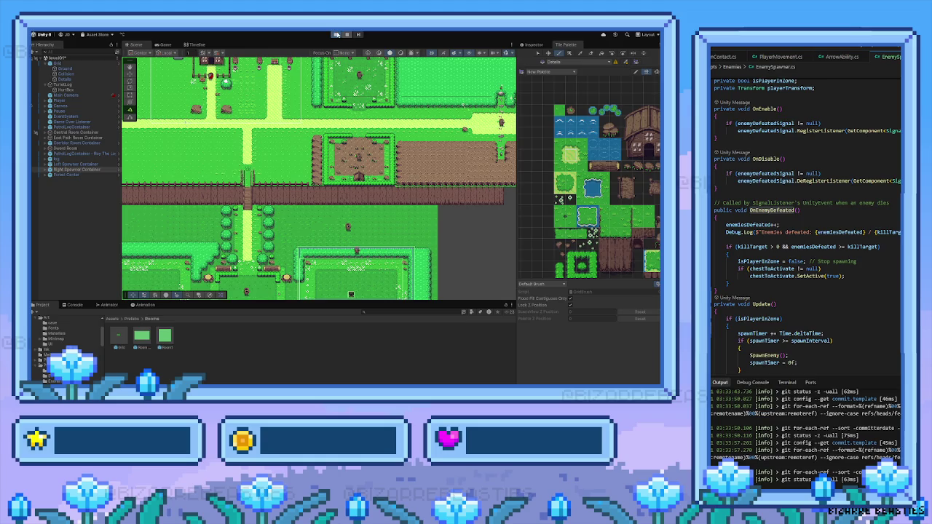
Step: Walk the player down through the fence gap and right into the east room
key("s")
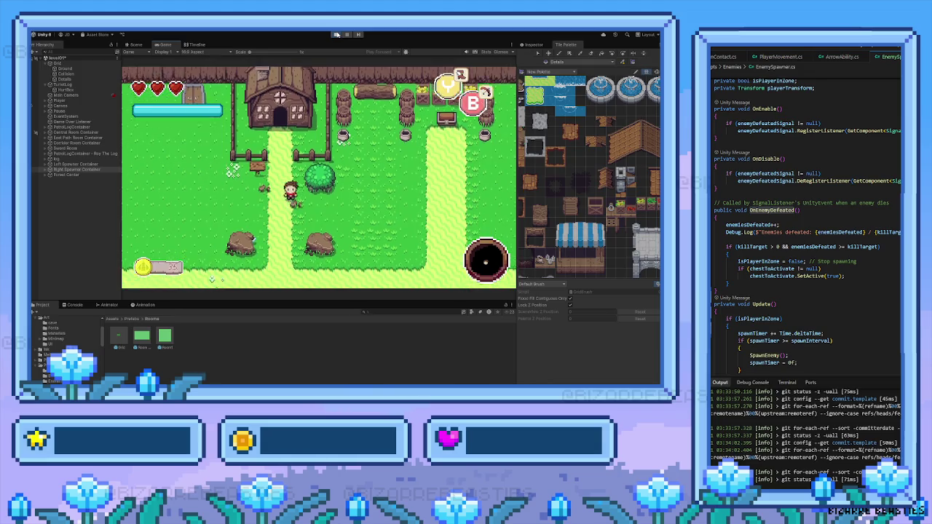
key("s")
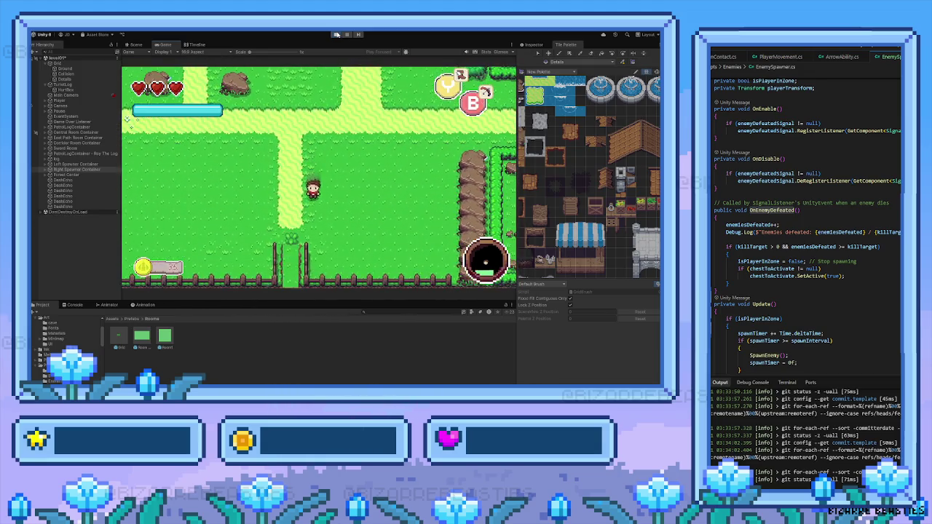
key("s")
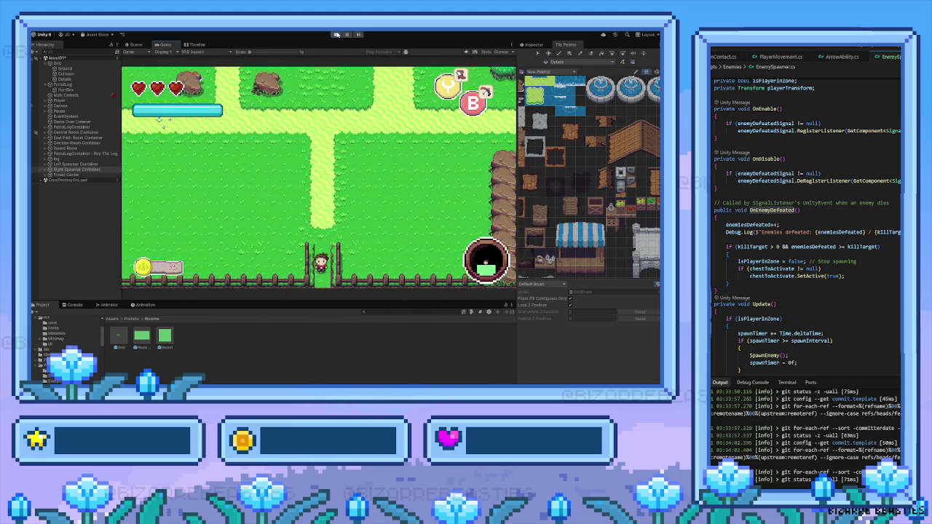
key("s")
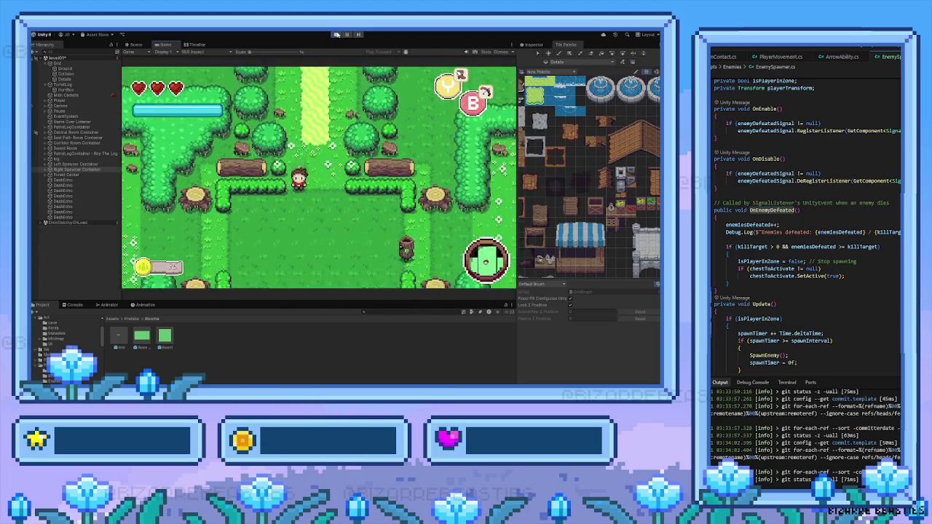
key("d")
key("d")
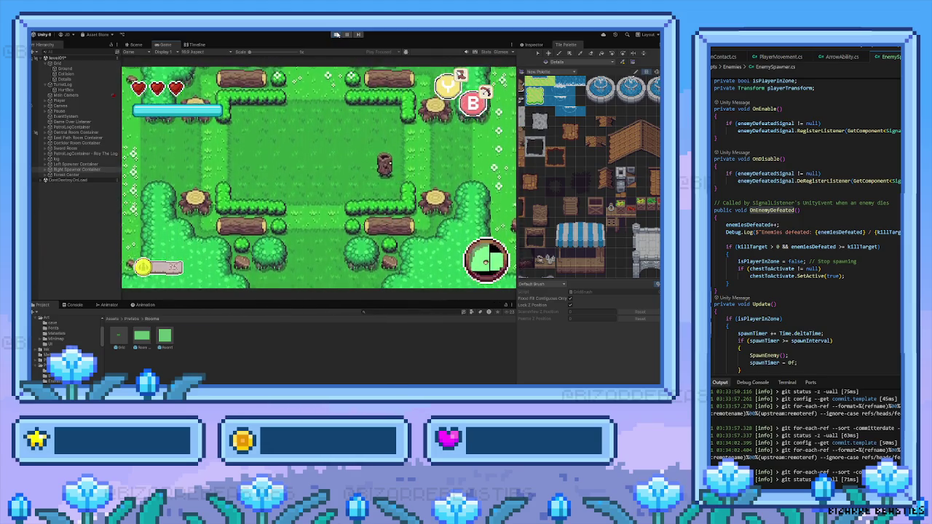
key("d")
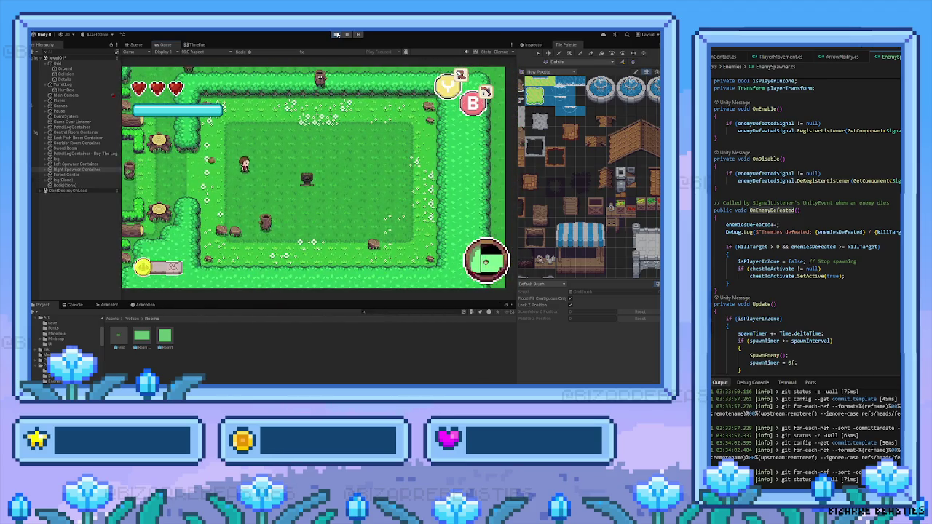
Step: Move around the room as log enemies spawn, closing in on them
key("w")
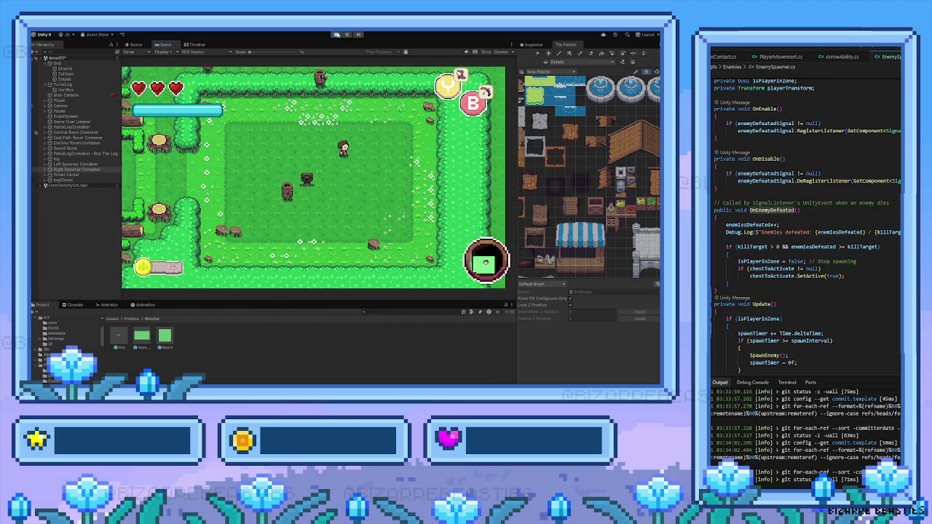
key("a")
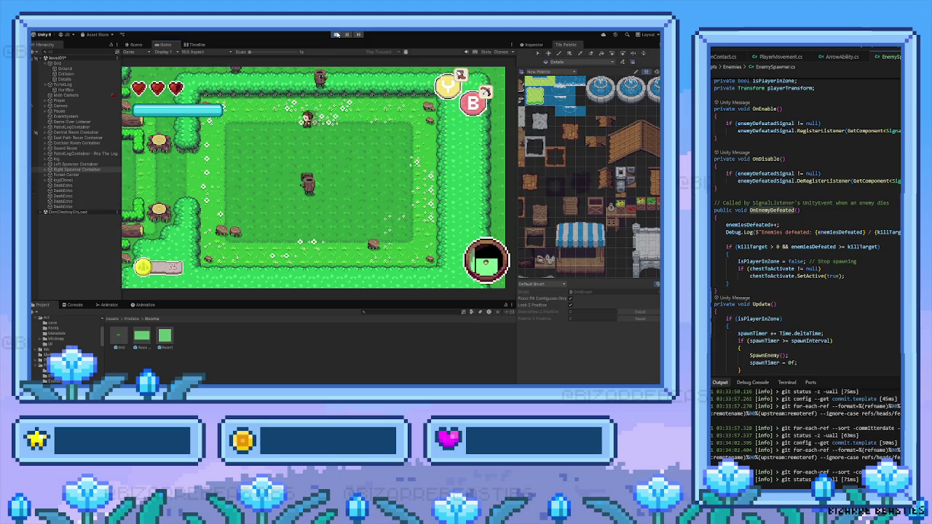
key("d")
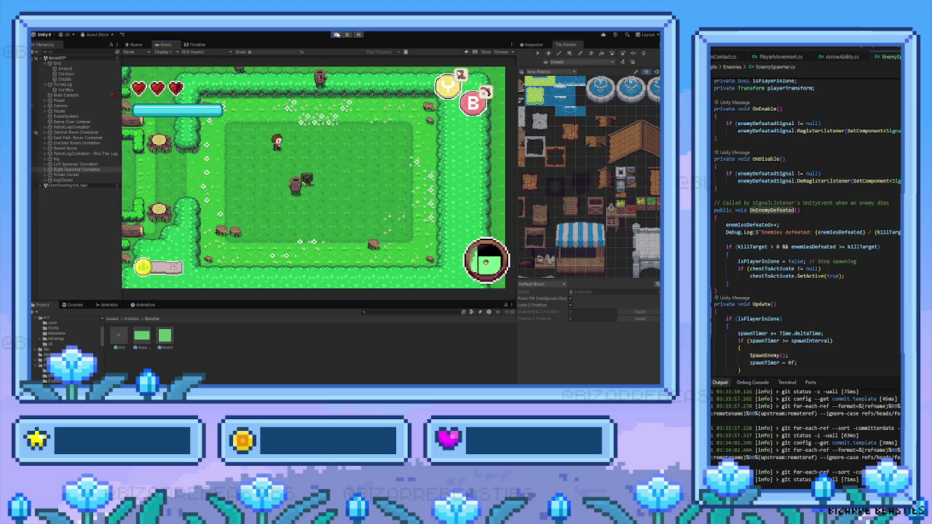
key("s")
key("d")
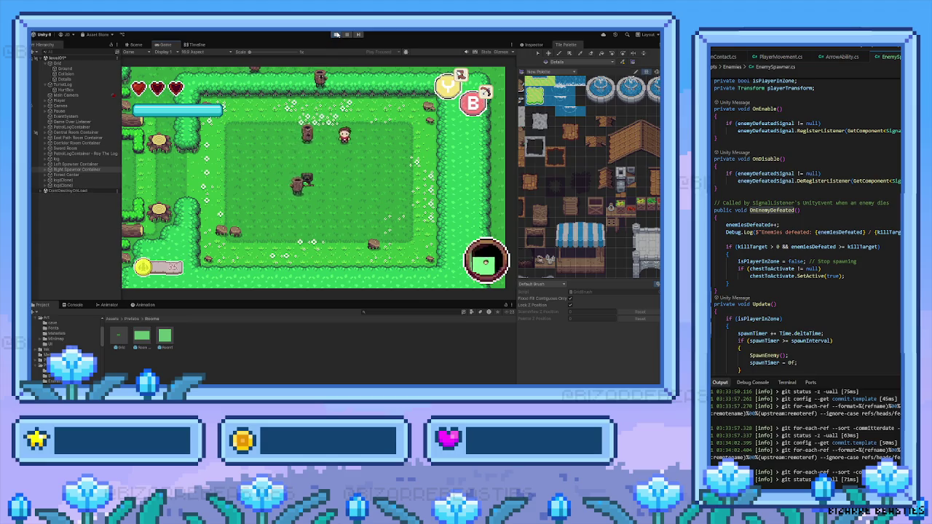
key("a")
key("s")
key("a")
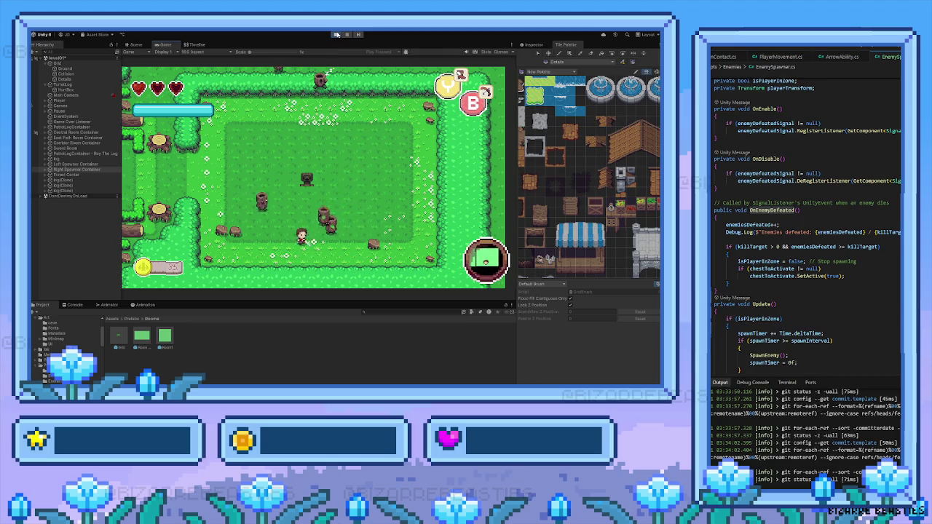
key("a")
key("s")
Step: Defeat two log enemies with attacks, then pause the game with Escape
key("space")
key("a")
key("d")
key("w")
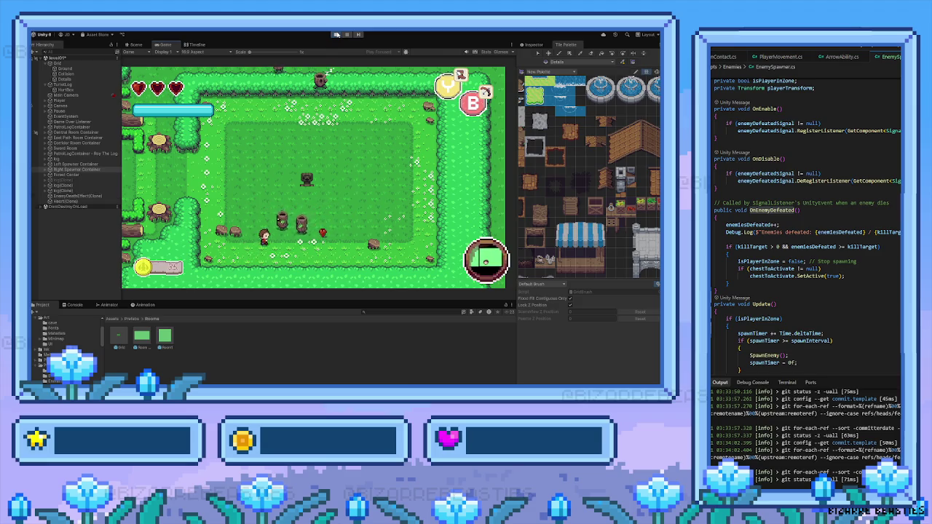
key("d")
key("space")
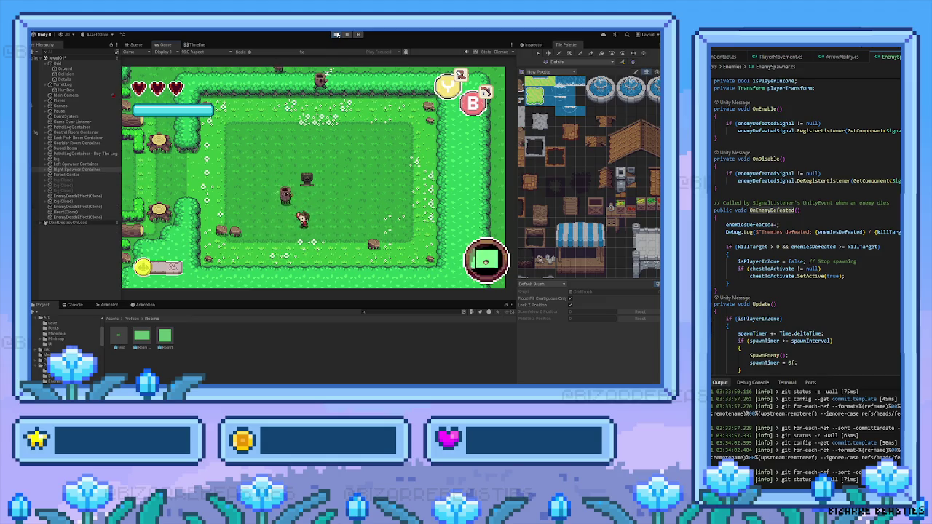
key("Escape")
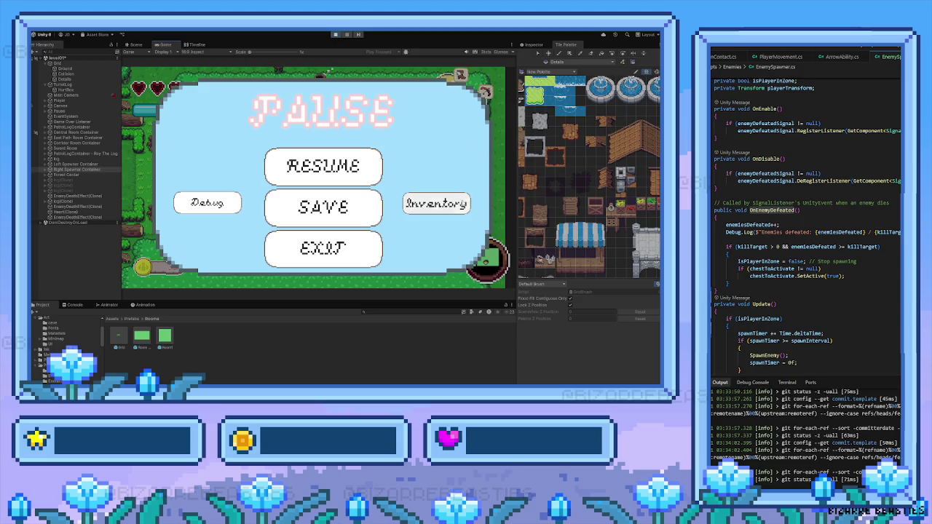
Step: View the potion's description in the Inventory, then resume the game
left_click(435, 204)
left_click(223, 166)
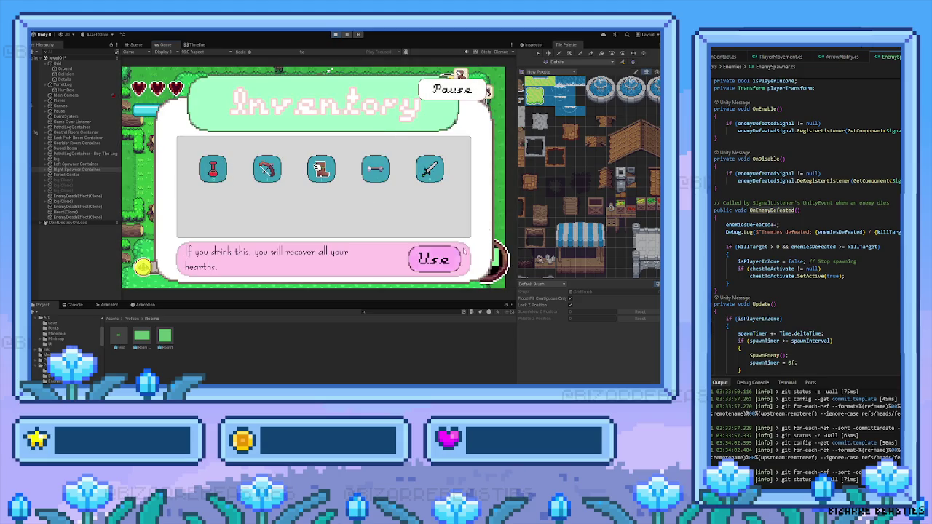
left_click(456, 89)
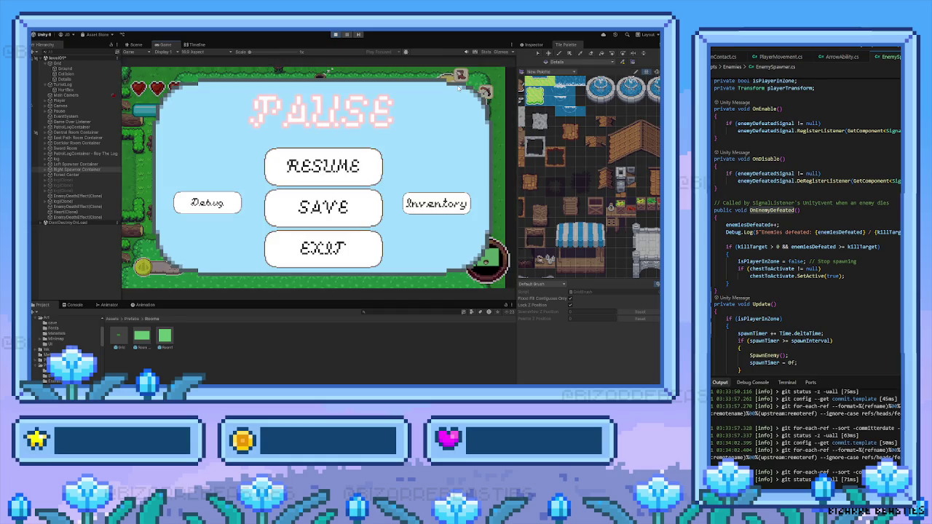
key("Escape")
Step: Defeat a log and fire arrows at the remaining enemies
key("Up")
key("space")
key("Left")
key("Up")
key("Right")
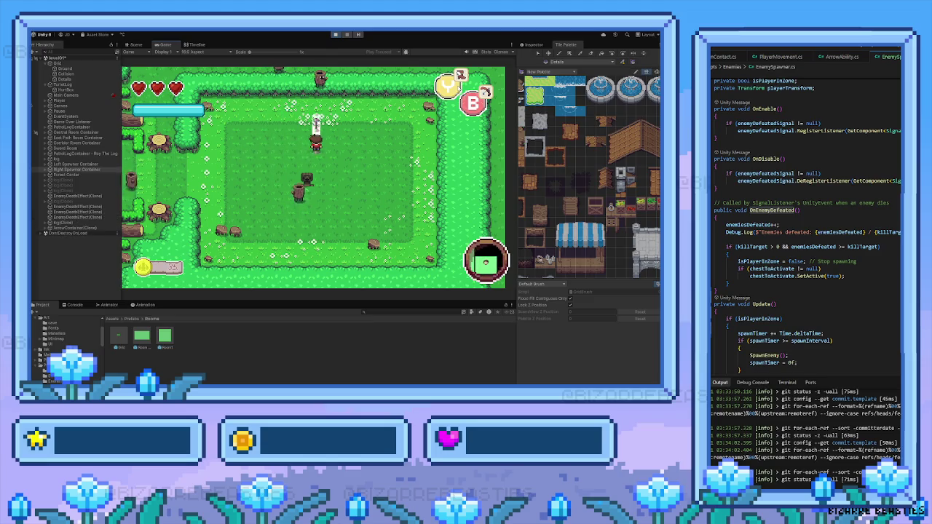
key("space")
key("space")
key("space")
key("Right")
Step: Kill the last log to reveal the chest, stop the playtest, and frame the Right Spawner Container
key("Down")
key("Right")
key("Left")
key("Left")
key("space")
key("Left")
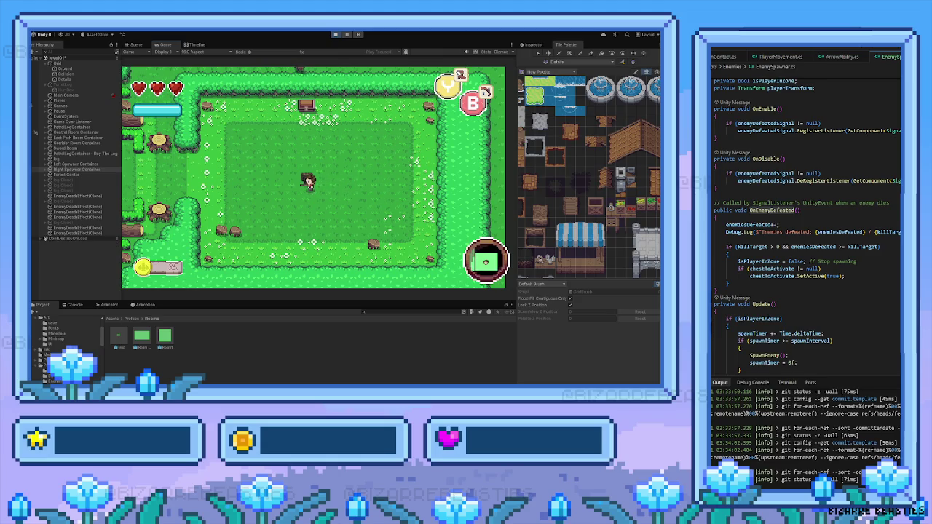
left_click(337, 35)
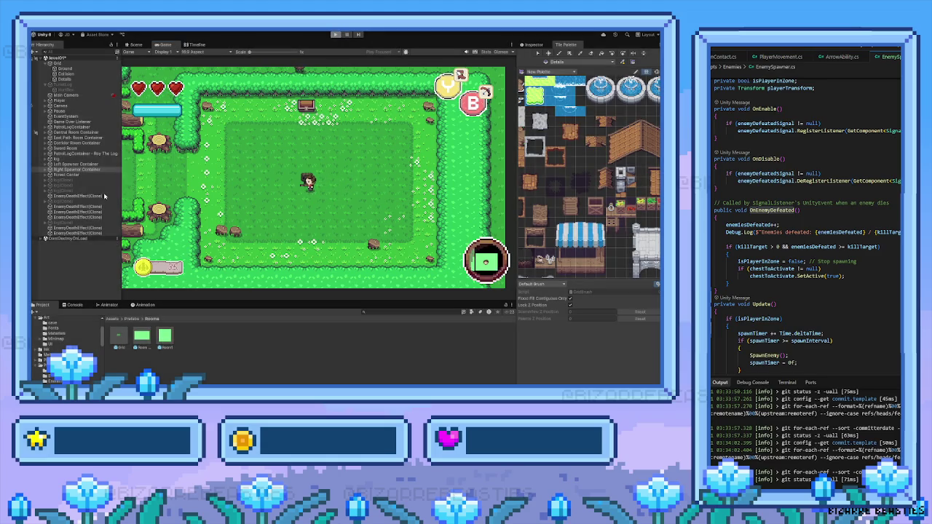
key("f")
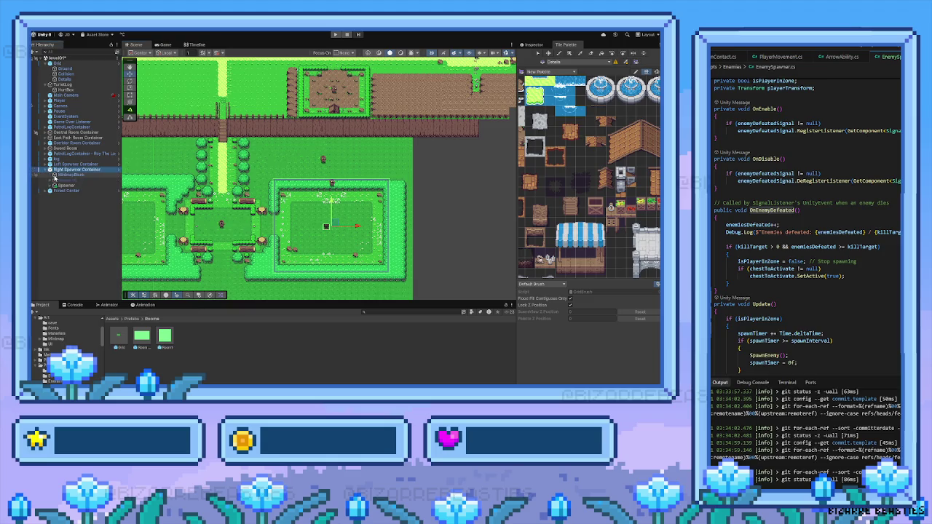
Step: Select the Spawner and drag it slightly right along the X axis
left_click(64, 184)
key("f")
scroll(321, 236, "up", 2)
left_click_drag(355, 227, 364, 227)
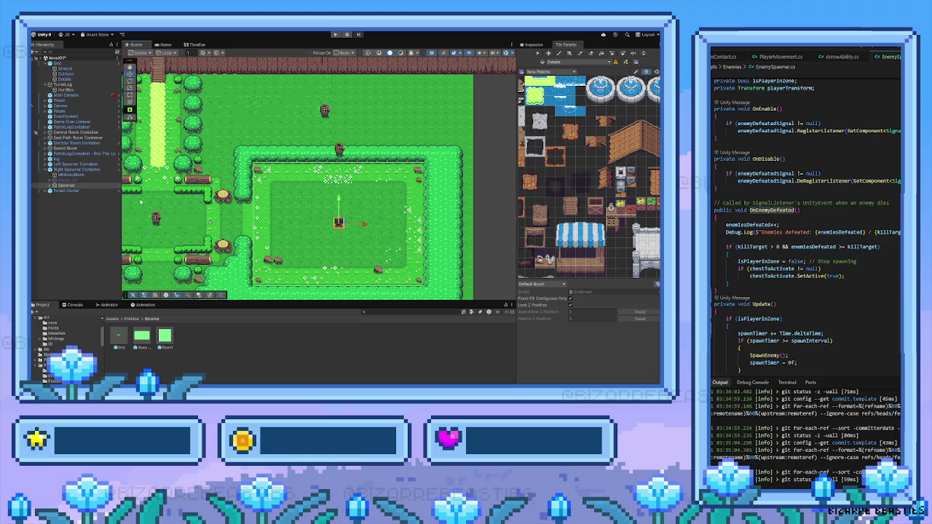
Step: Reframe the Spawner, collapse the Right Spawner Container, and start a new playtest
left_click(66, 170)
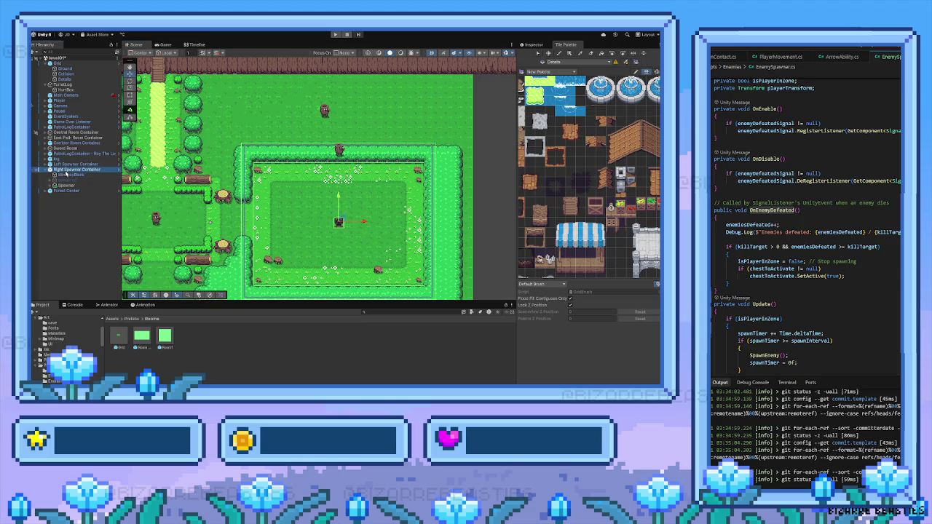
left_click(76, 175)
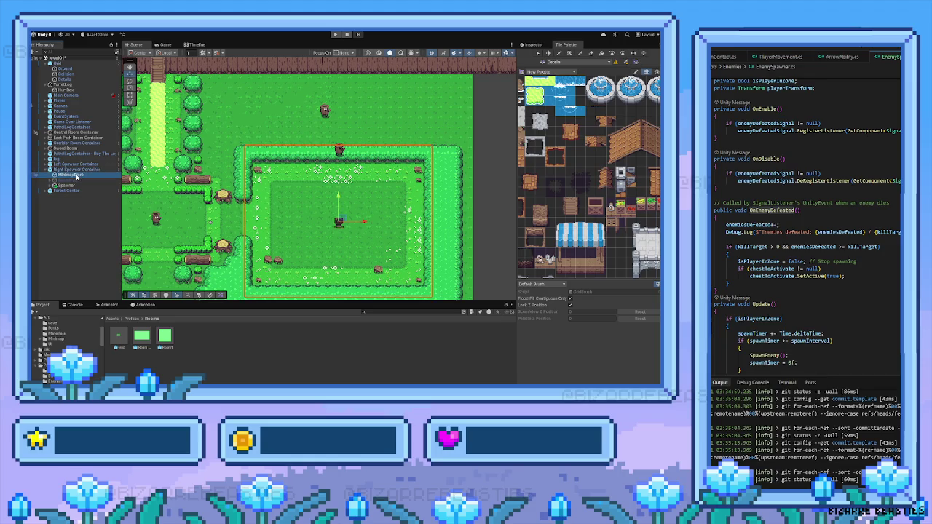
double_click(76, 185)
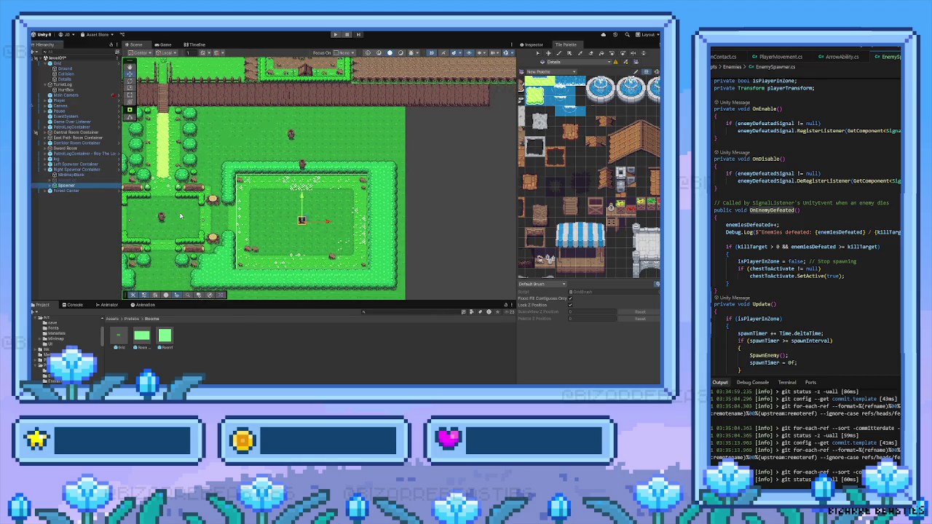
left_click_drag(211, 207, 226, 208)
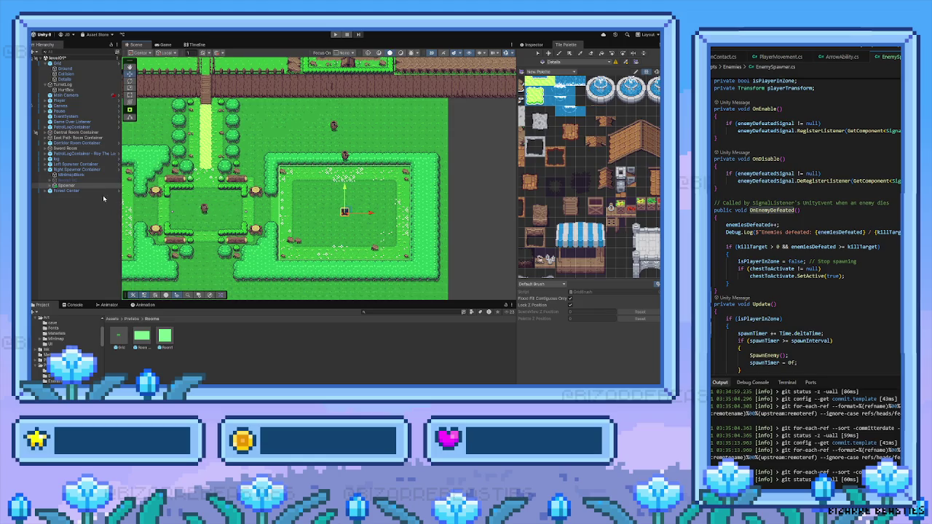
left_click(48, 171)
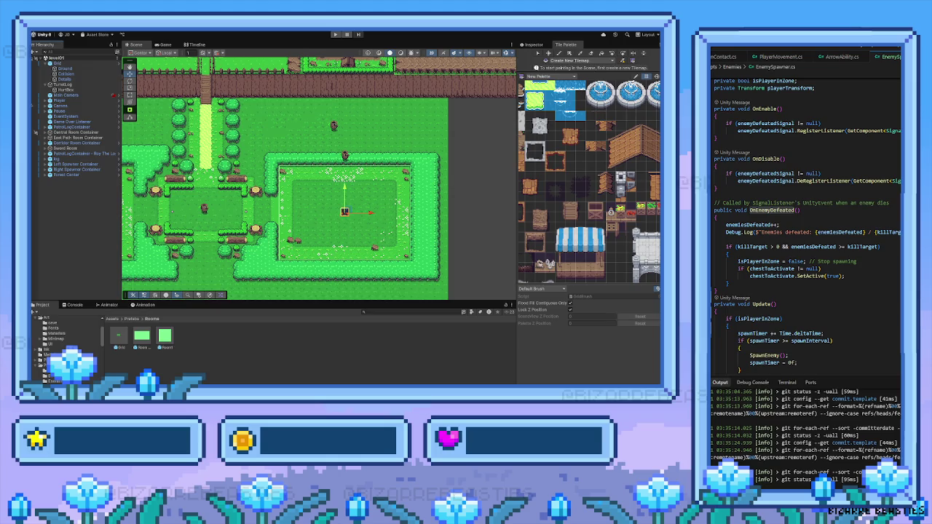
left_click(336, 34)
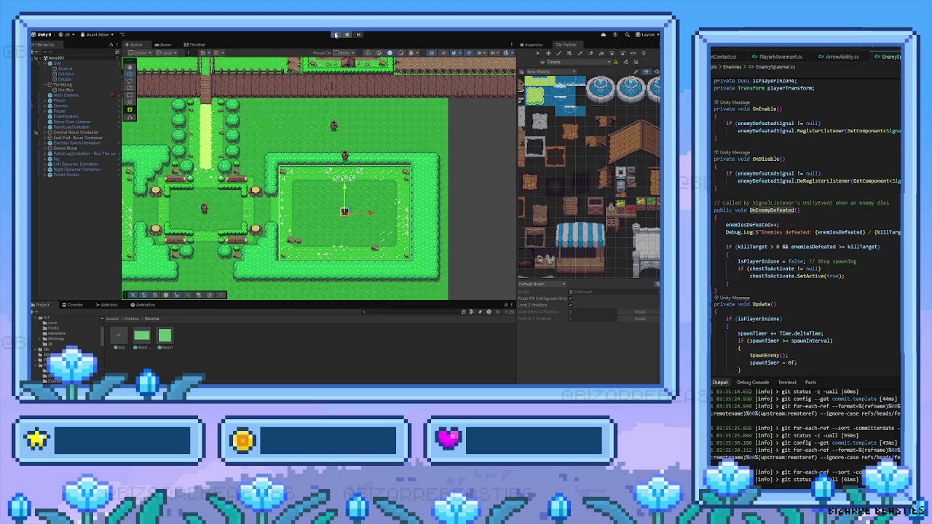
left_click(335, 34)
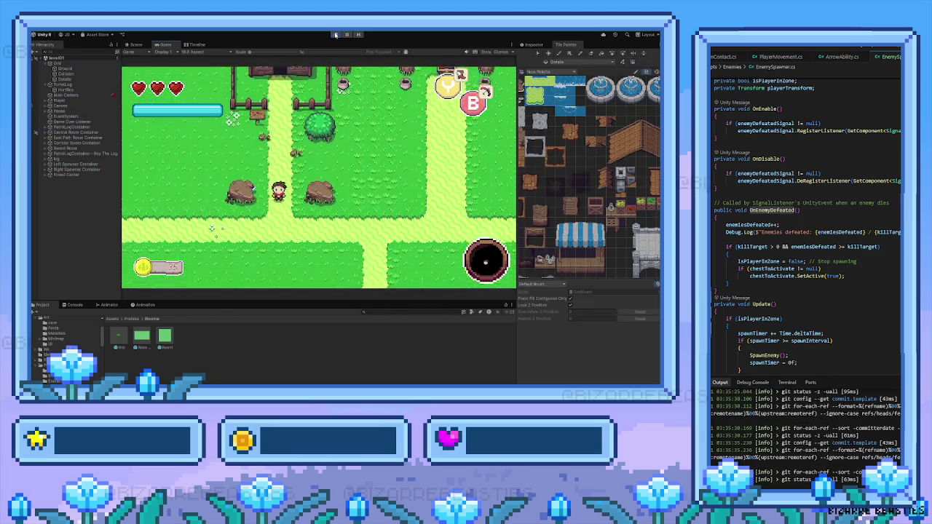
Step: Walk the player right and down through the fenced gate into the clearing
key("Right")
key("Down")
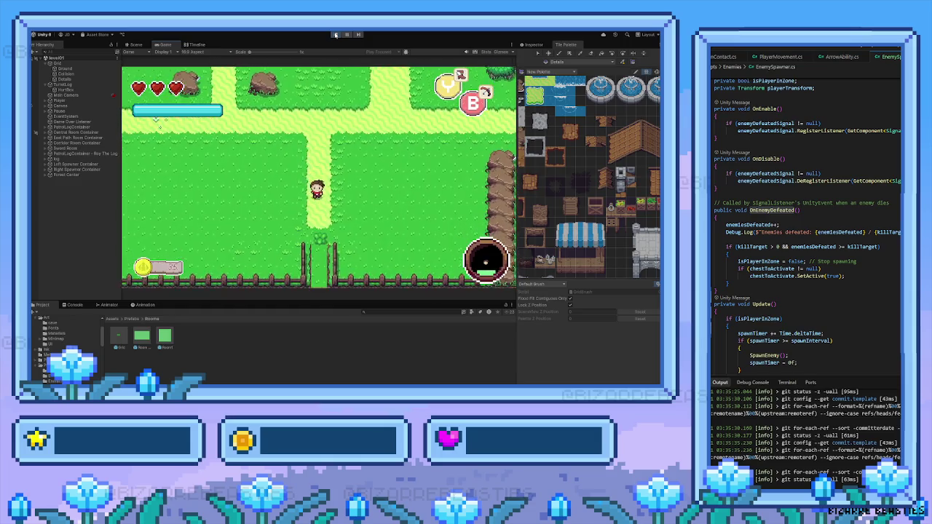
key("Down")
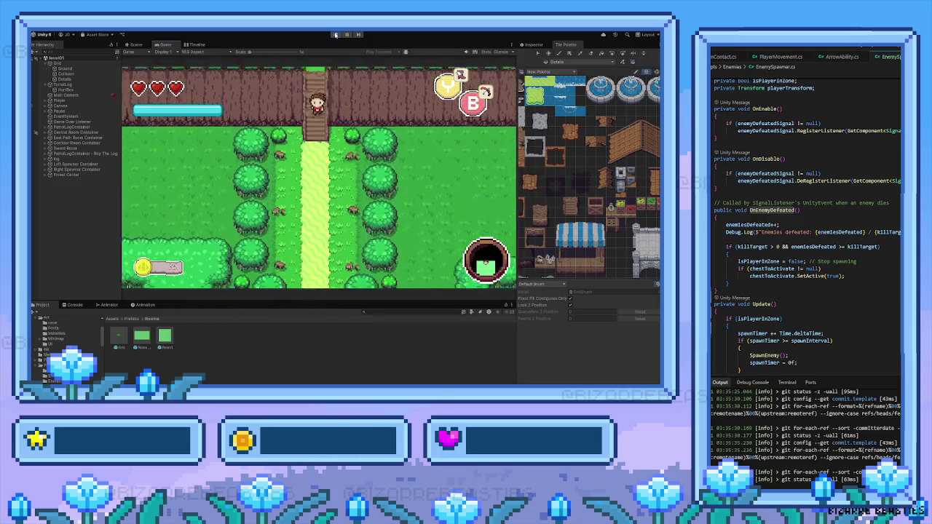
key("Down")
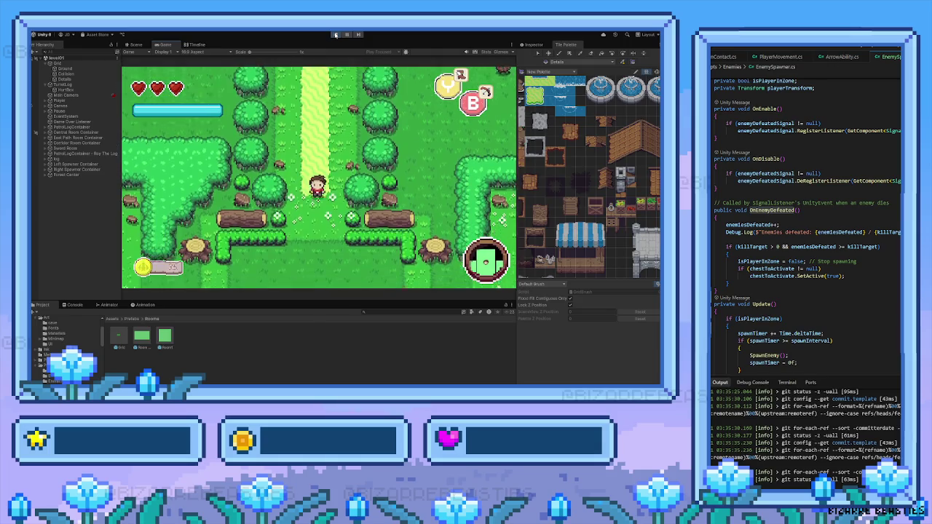
Step: Approach the stump enemy and strike it with the sword until it is defeated
key("Down")
key("Right")
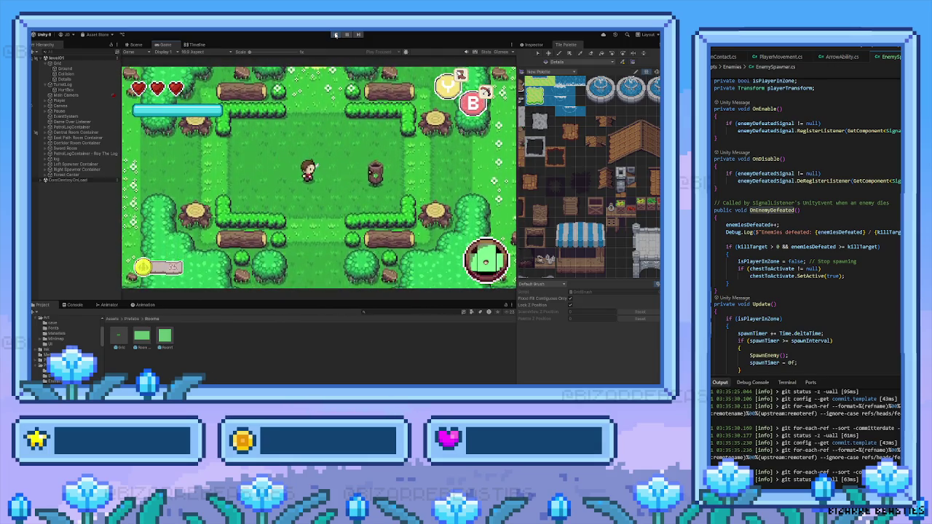
key("space")
key("Right")
key("space")
Step: Enter the spawner room and move around the arena among the log enemies
key("Right")
key("Down")
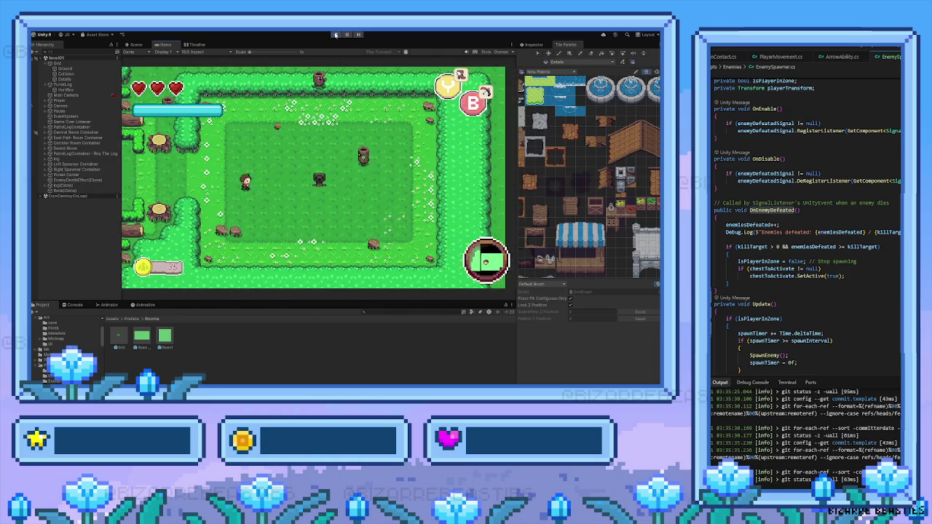
key("Right")
key("Down")
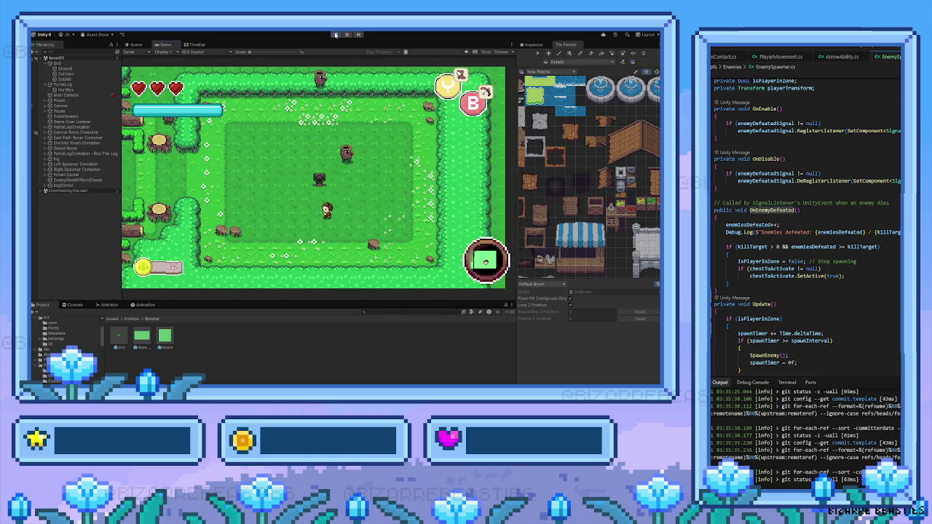
key("Up")
key("Right")
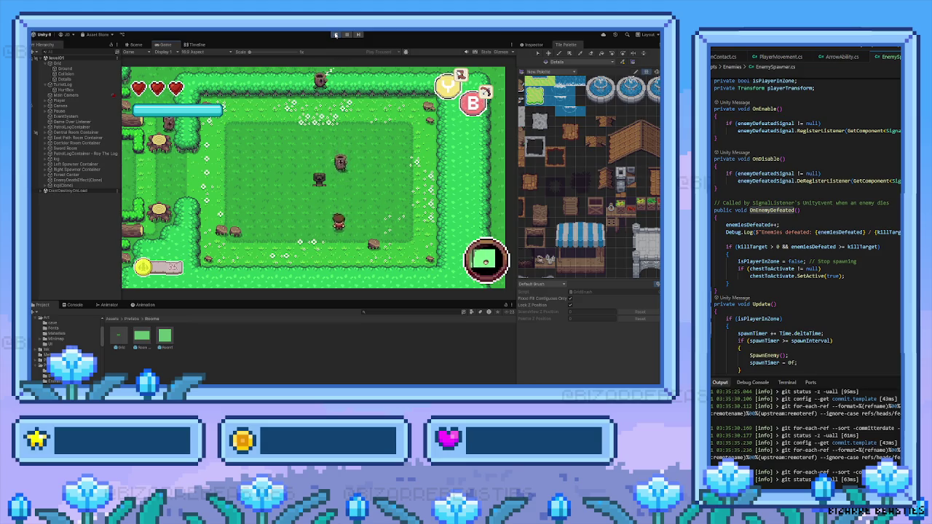
key("Left")
key("Up")
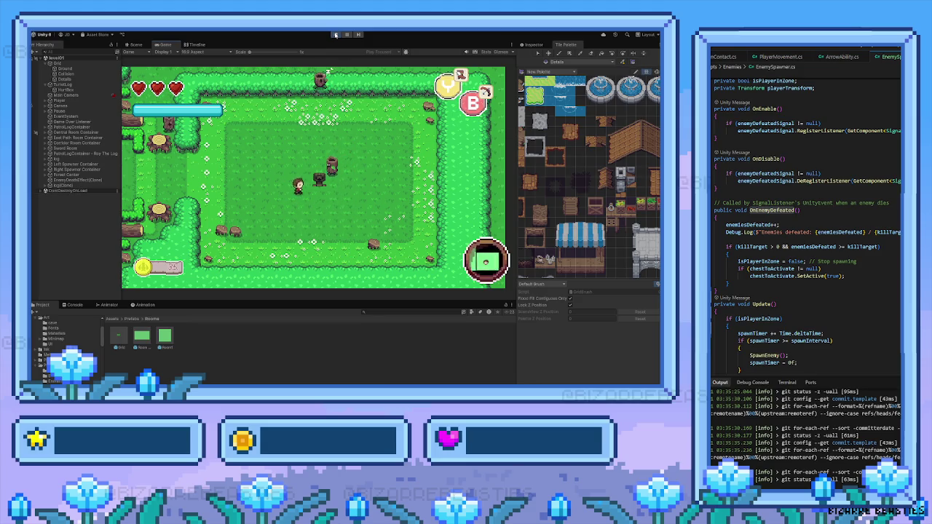
Step: Defeat a nearby log enemy with the sword, then circle the top of the room
key("space")
key("Right")
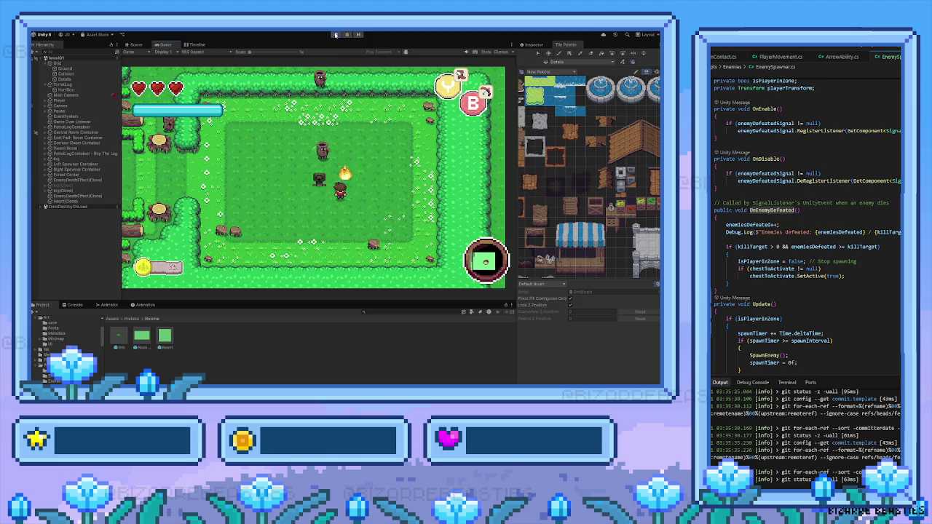
key("Right")
key("Up")
key("Left")
key("Down")
key("Left")
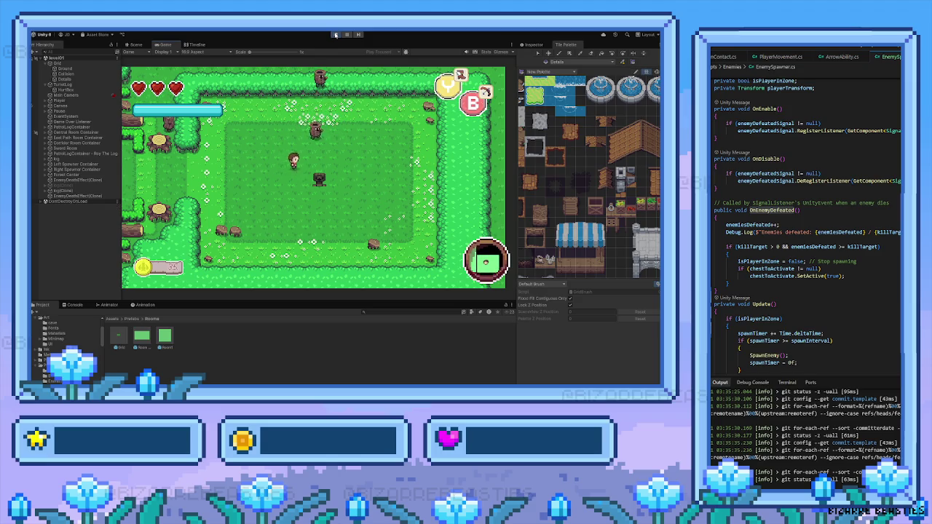
Step: Strike down another log enemy and fire arrows with M at the spawned enemies
key("Right")
key("Up")
key("space")
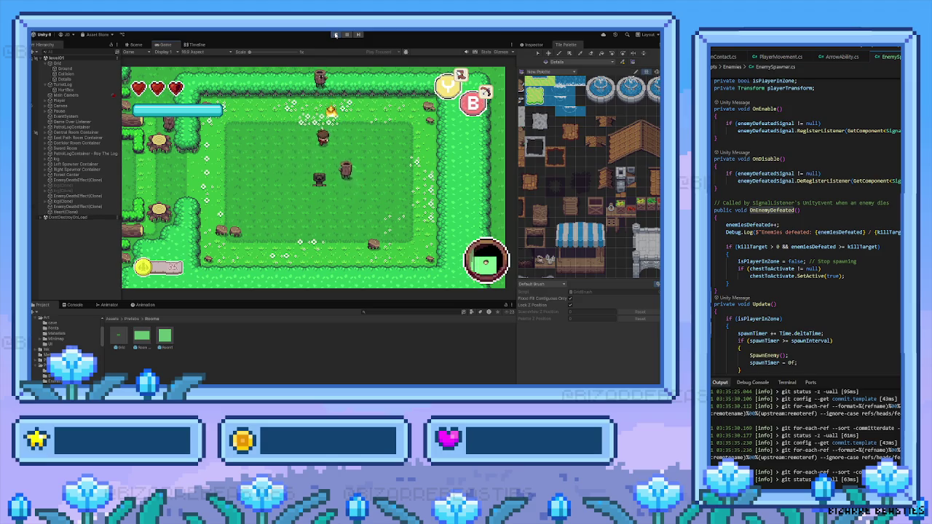
key("Up")
key("m")
key("m")
key("Left")
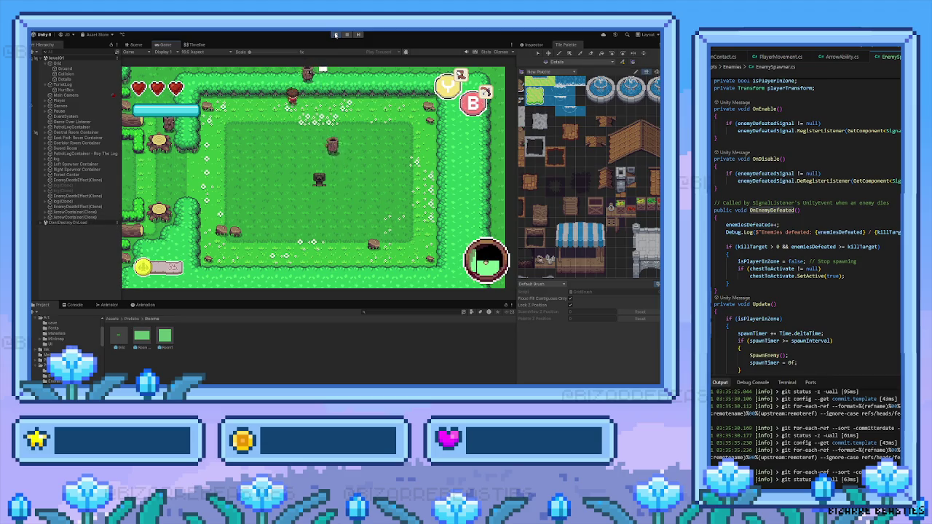
Step: Defeat the enemy beside the player and shoot an arrow upward at another
key("Down")
key("Right")
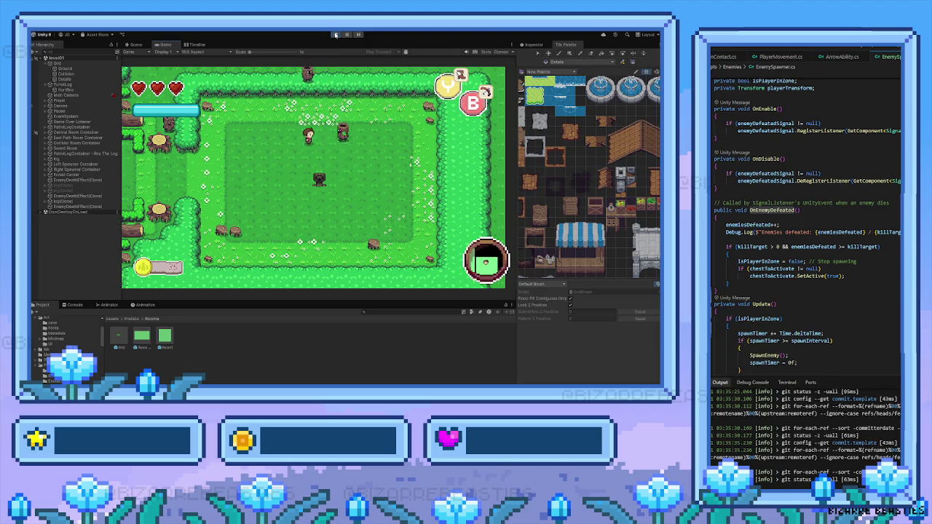
key("space")
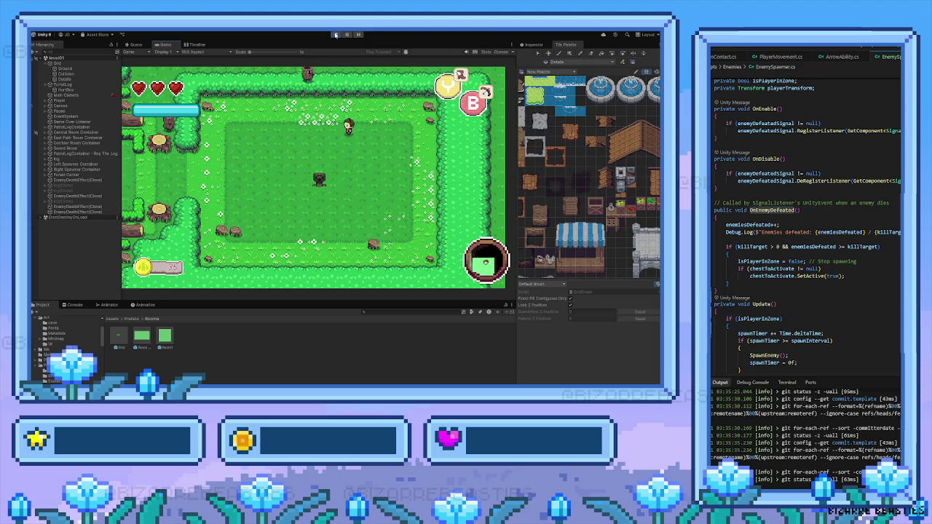
key("Left")
key("m")
key("Up")
key("Right")
Step: Kill the enemy on the room's right side and chase the remaining one downward
key("Down")
key("Left")
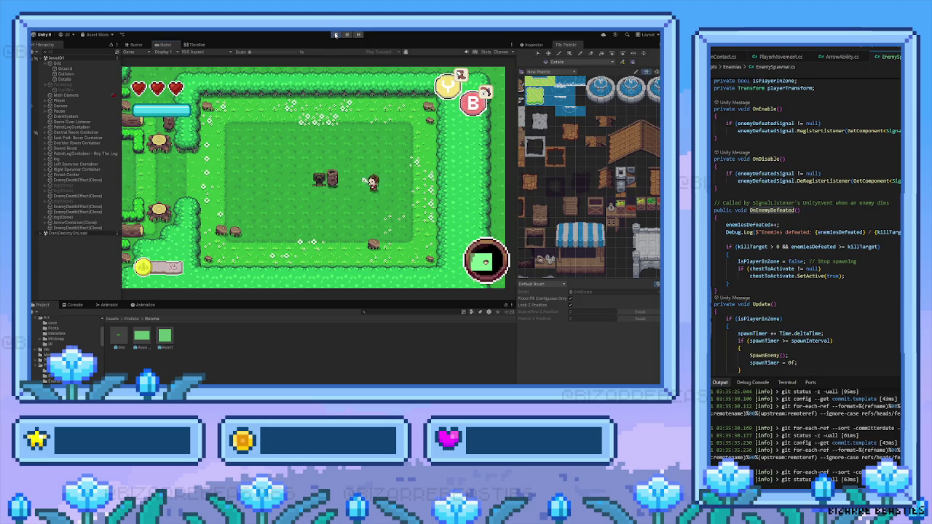
key("space")
key("Up")
key("Left")
key("Down")
key("Left")
key("Down")
Step: Kill the last log enemy so the chest appears, then head up toward it
key("Right")
key("Down")
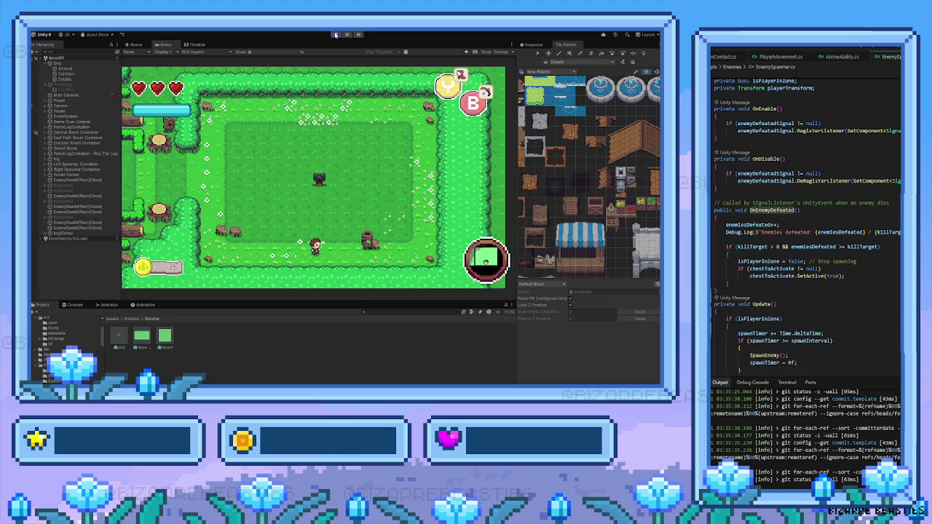
key("Right")
key("space")
key("Up")
key("Up")
key("Left")
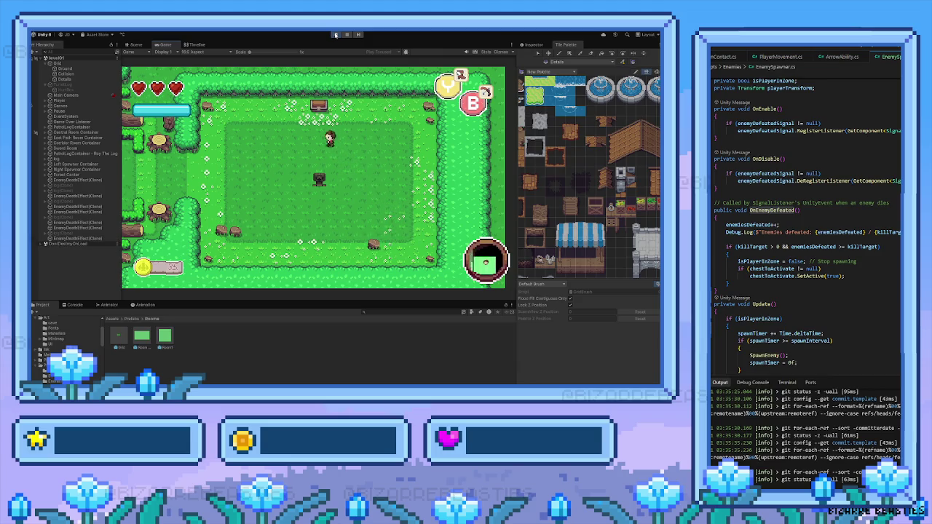
Step: Open the chest, dismiss the potion message, and walk out of the room left
key("space")
key("space")
key("Down")
key("Left")
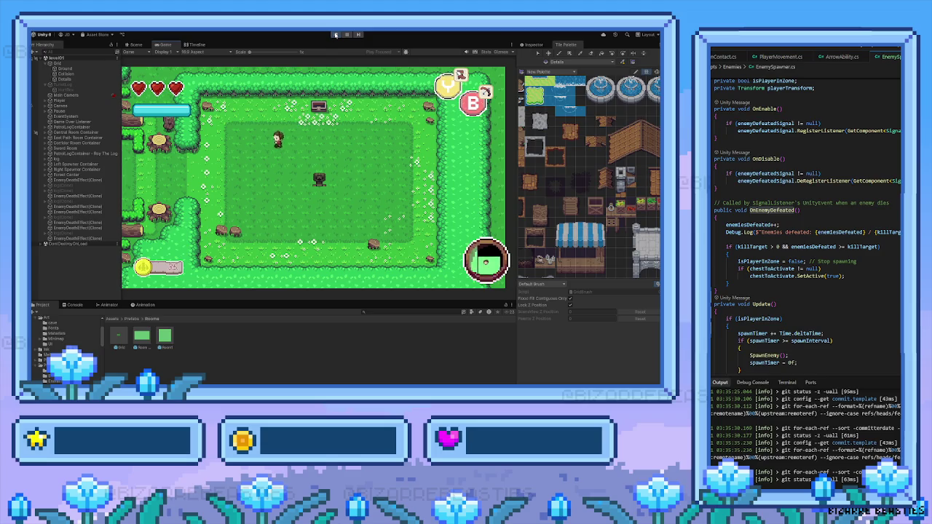
key("Left")
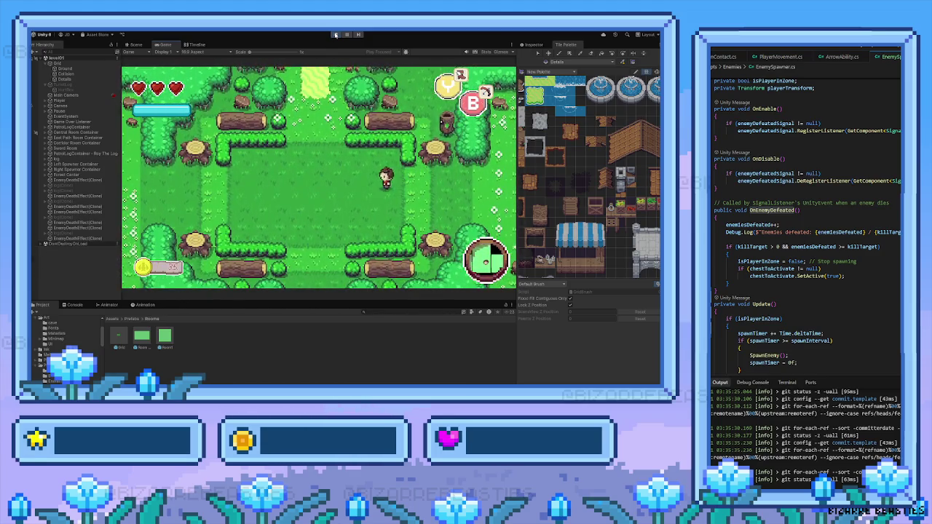
Step: Walk left into the neighbouring room, past a log enemy and down its length
key("Left")
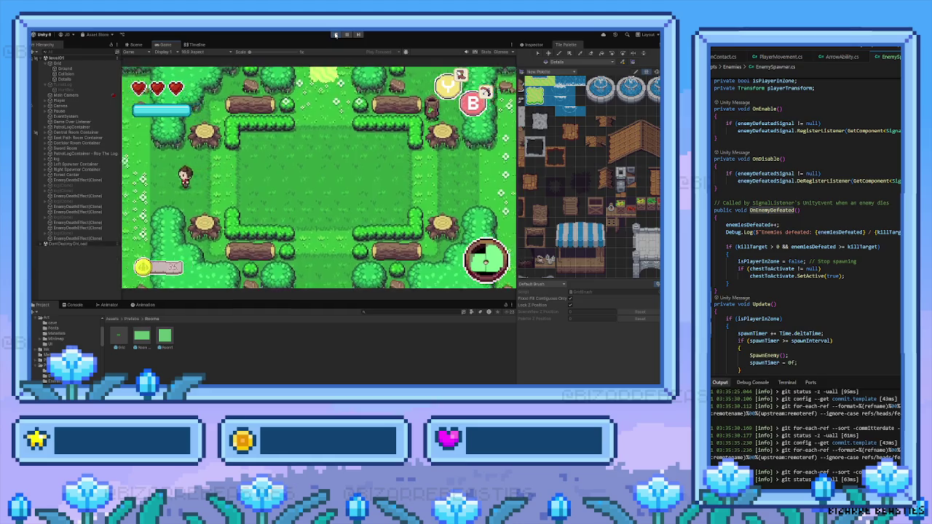
key("Down")
key("Left")
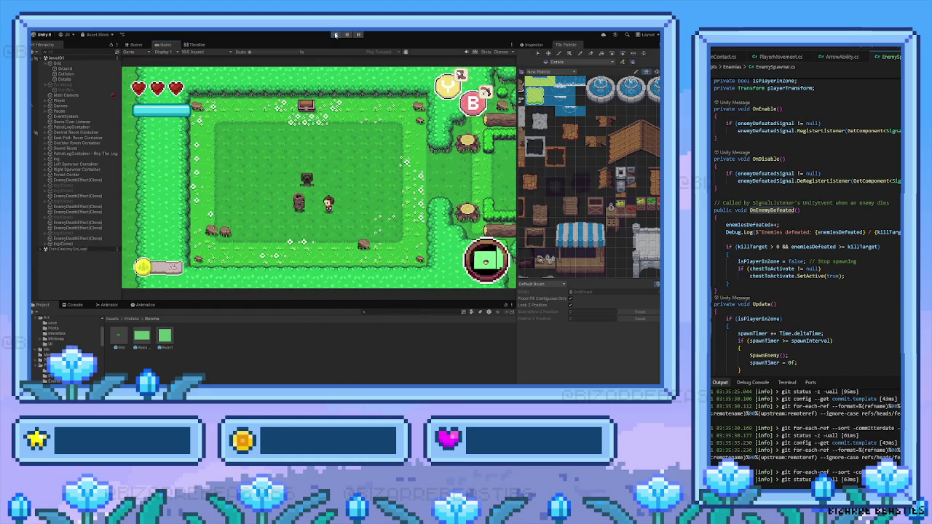
key("Left")
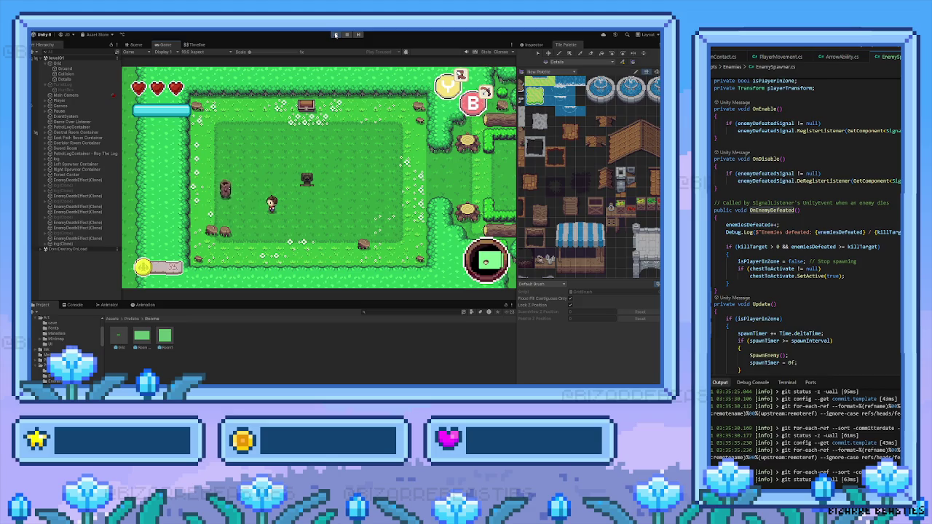
key("Down")
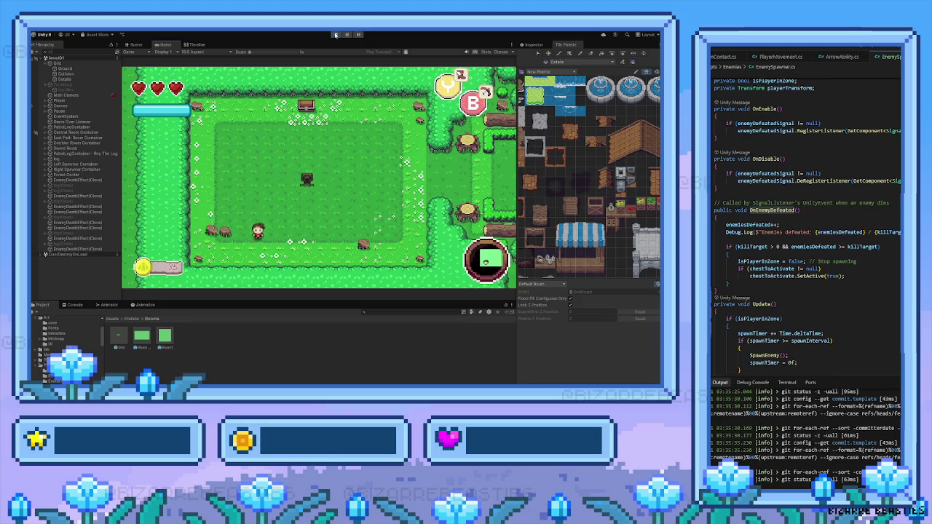
key("Right")
key("Up")
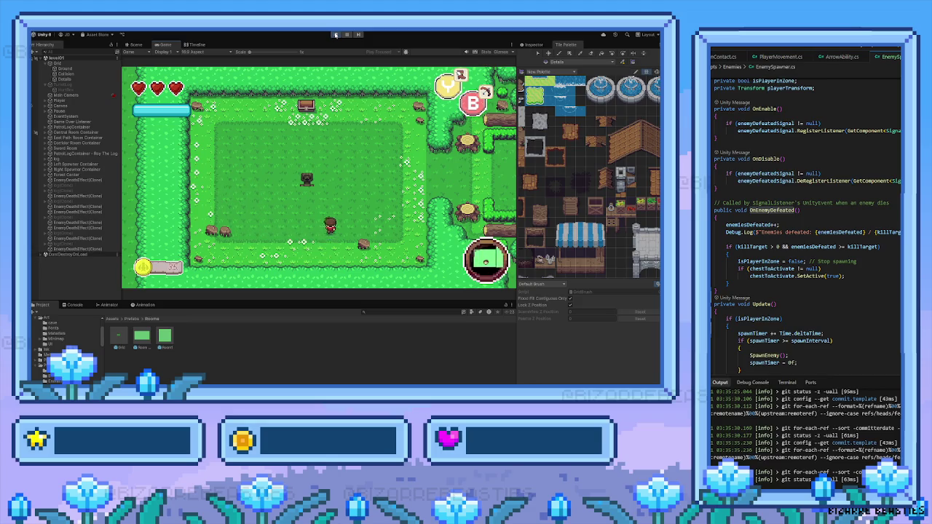
Step: Walk around the room's upper middle and then across to its right side
key("Up")
key("Left")
key("Down")
key("Right")
key("Up")
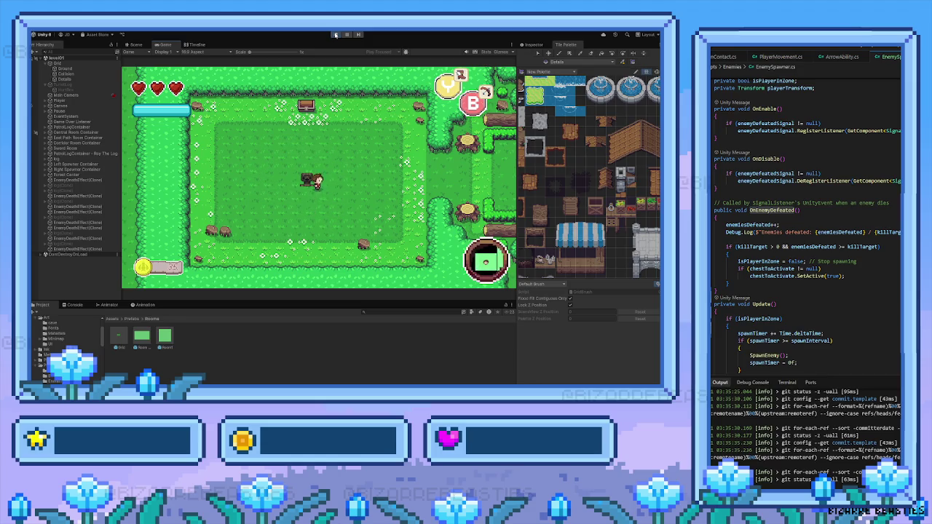
key("Right")
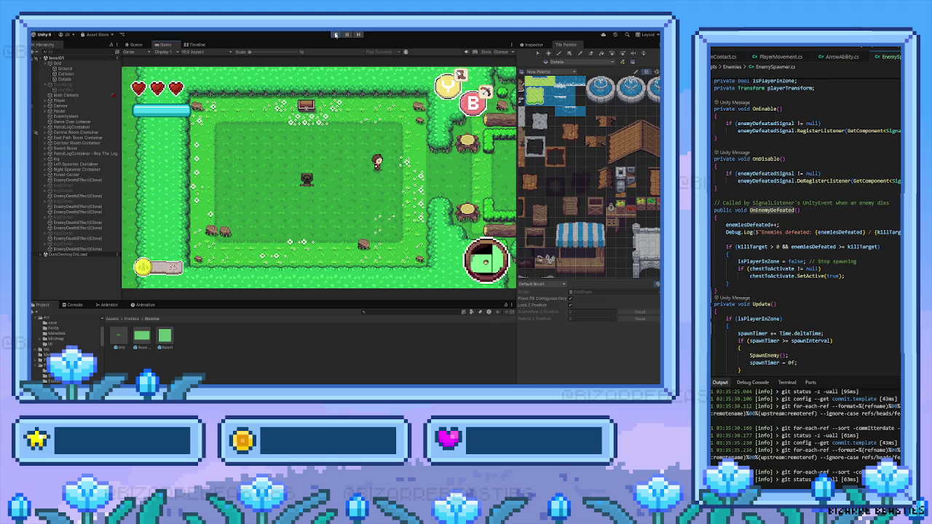
key("Down")
Step: Walk up toward the chest area, then leave through the right exit into the next room
key("Up")
key("Left")
key("Down")
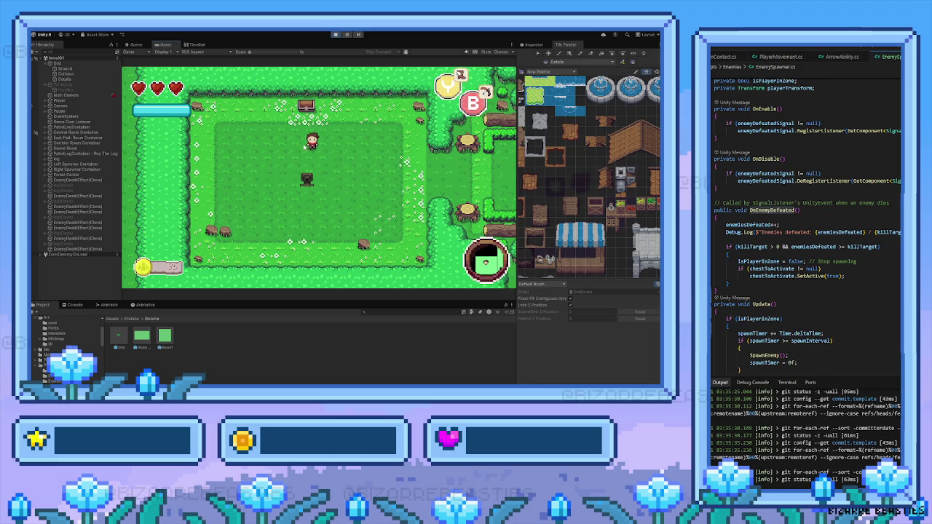
key("Down")
key("Right")
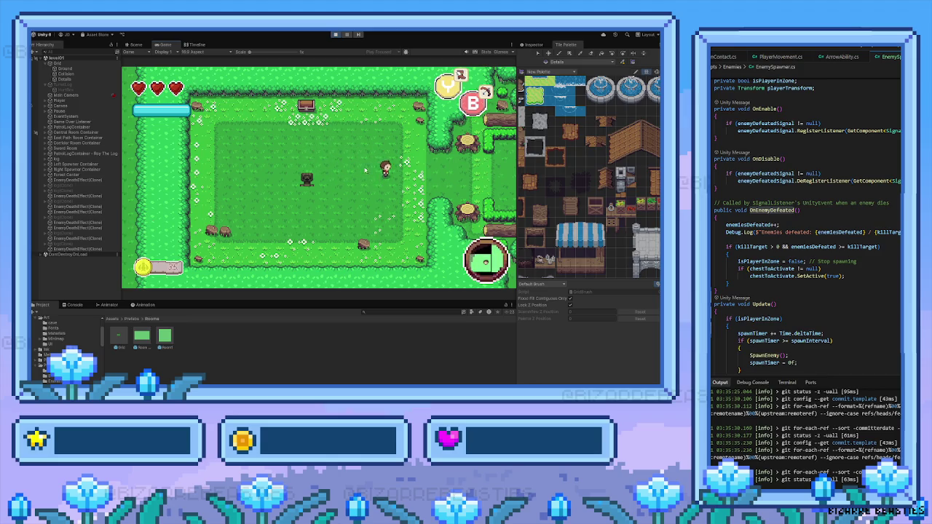
key("Right")
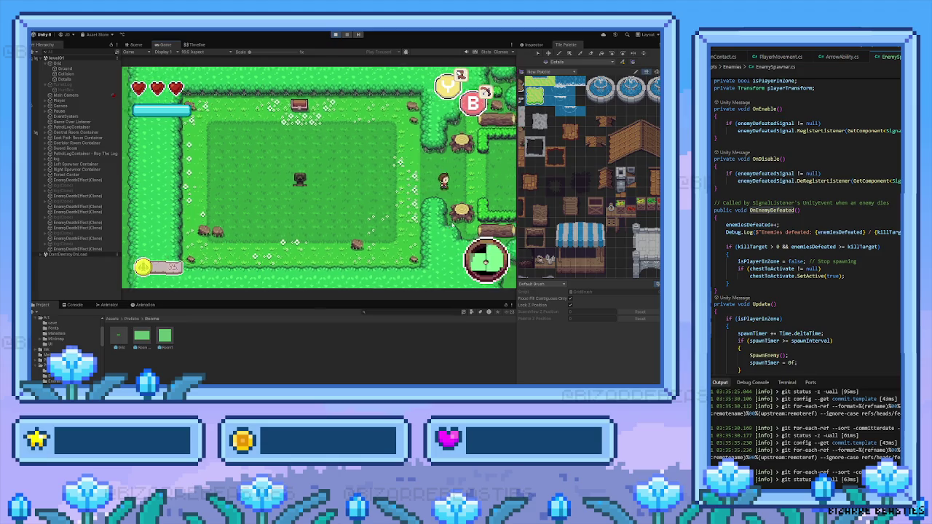
Step: Peek into the room below, return to the log room, then walk back down into the central clearing
key("Right")
key("Down")
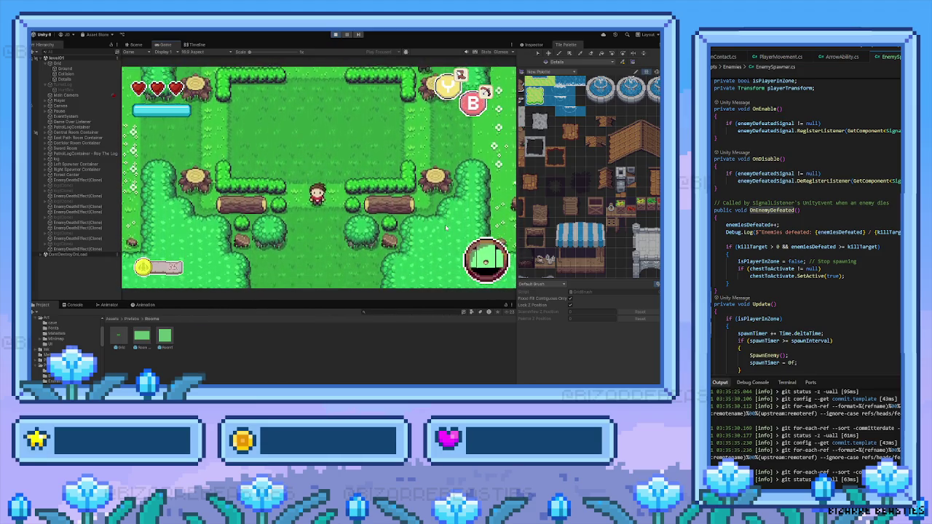
key("Down")
key("Up")
key("Up")
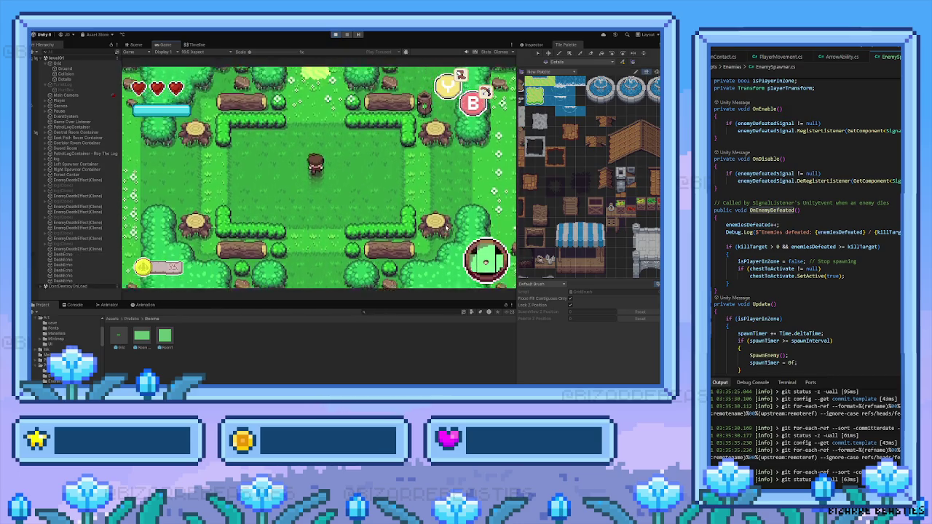
key("Down")
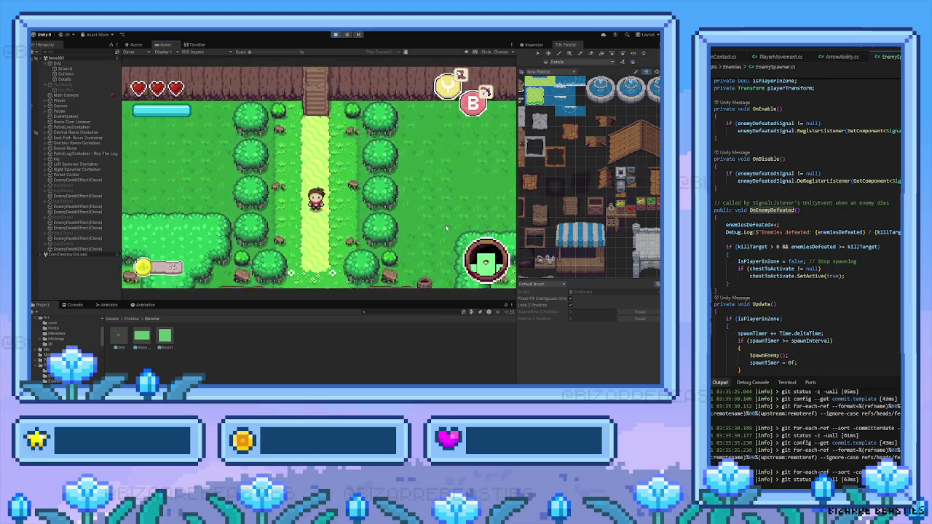
key("Down")
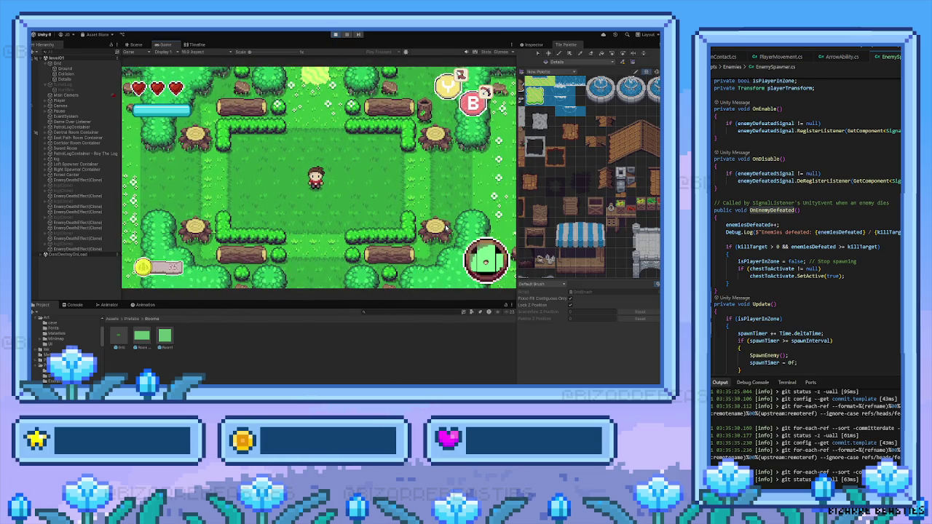
key("Up")
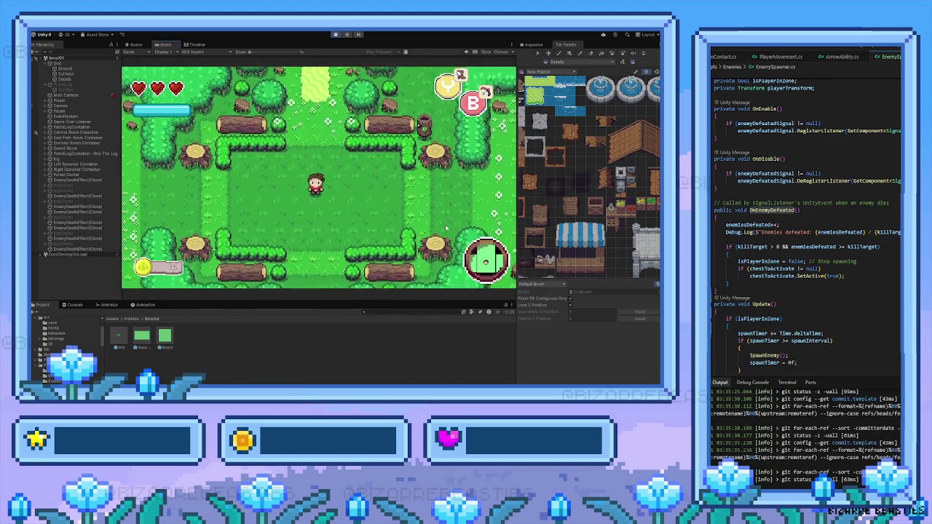